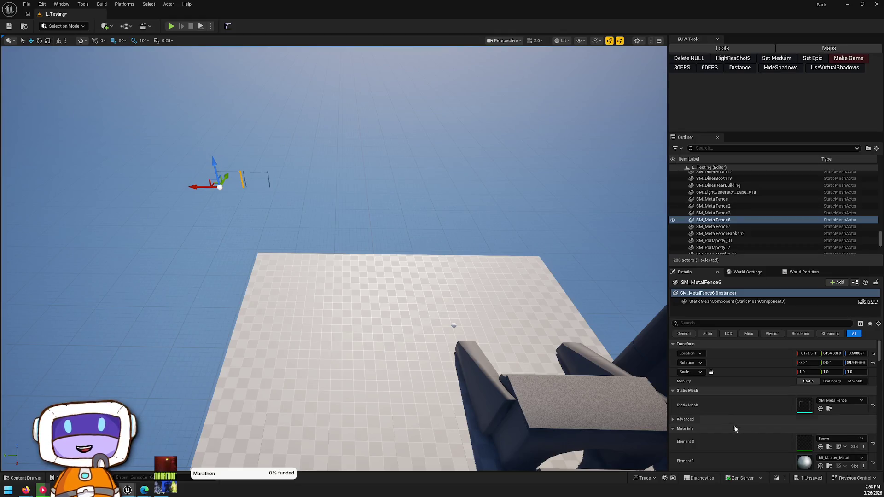
# Open SM_MetalFence in the Static Mesh Editor, reimport it, then rerun the reimport with its current dialog options.
pyautogui.doubleClick(806, 405)
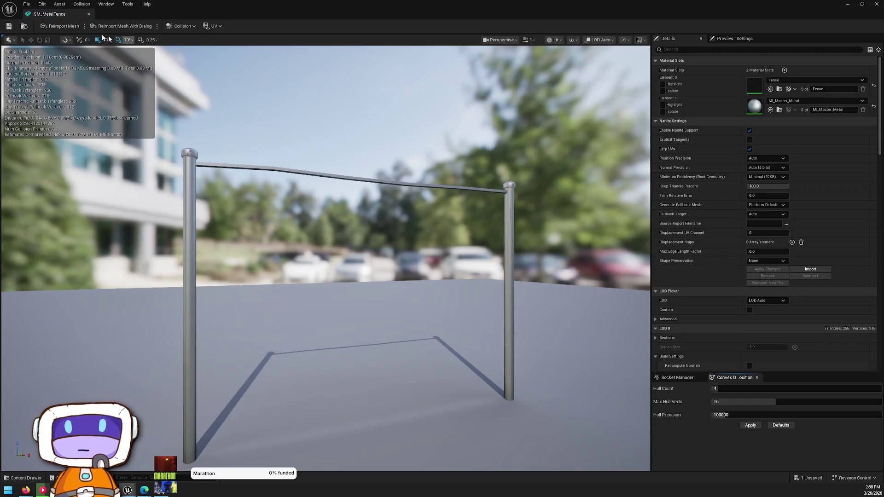
pyautogui.click(60, 26)
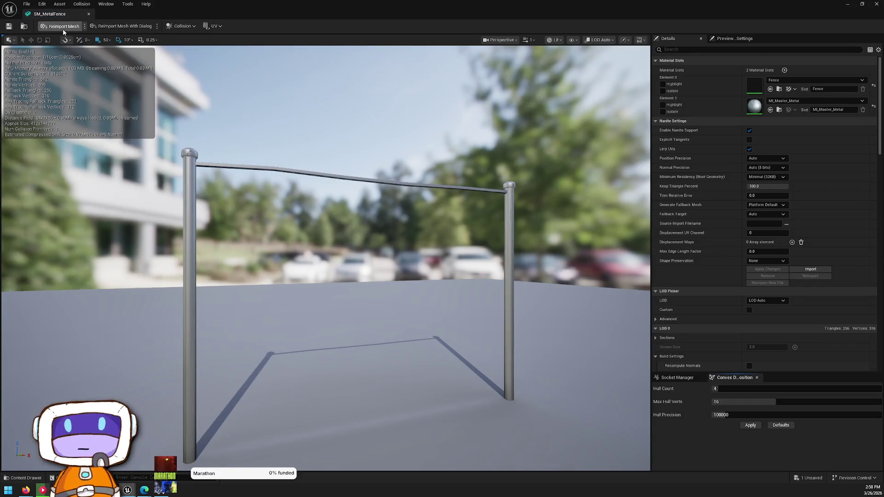
pyautogui.click(110, 31)
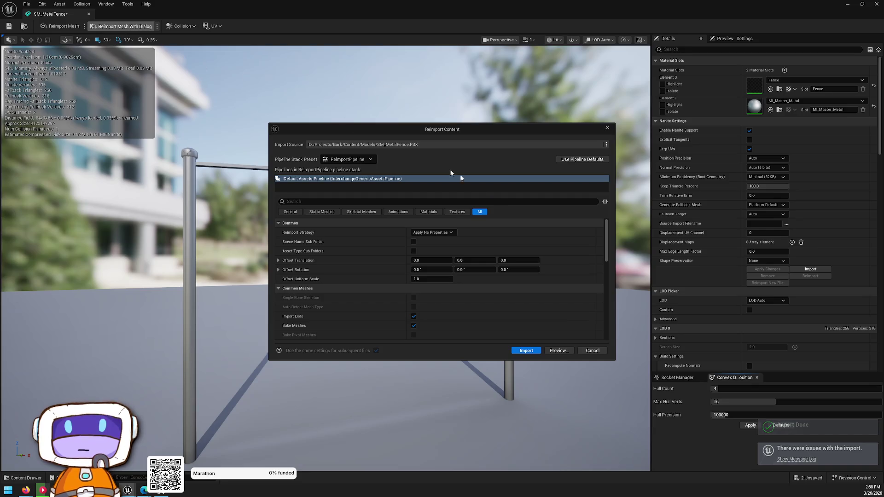
pyautogui.click(525, 350)
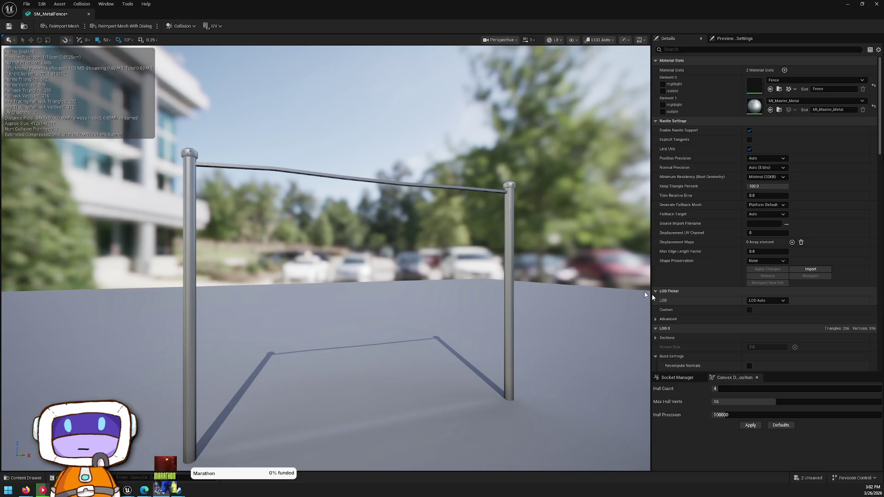
# Bring up the SM_MetalFence Reimport Mesh With Dialog options again.
pyautogui.click(116, 29)
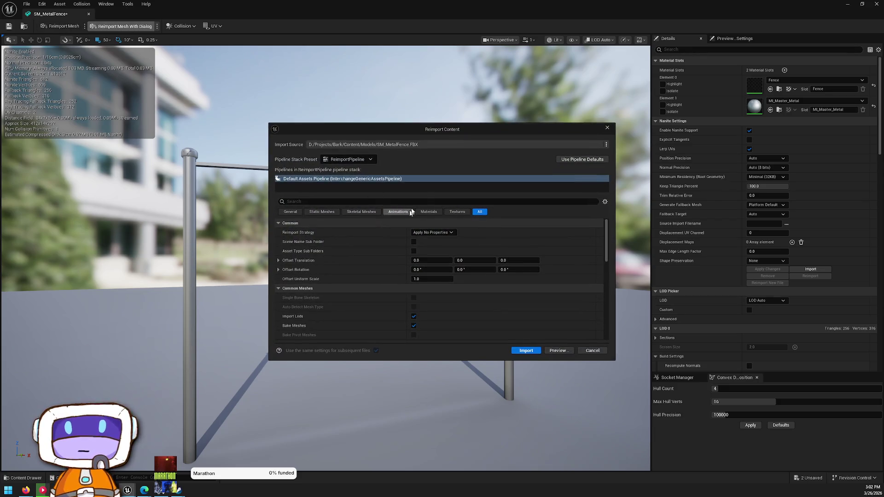
# Run the SM_MetalFence reimport, check the reimport source list, then close the fence mesh editor.
pyautogui.click(528, 353)
pyautogui.click(84, 26)
pyautogui.click(132, 49)
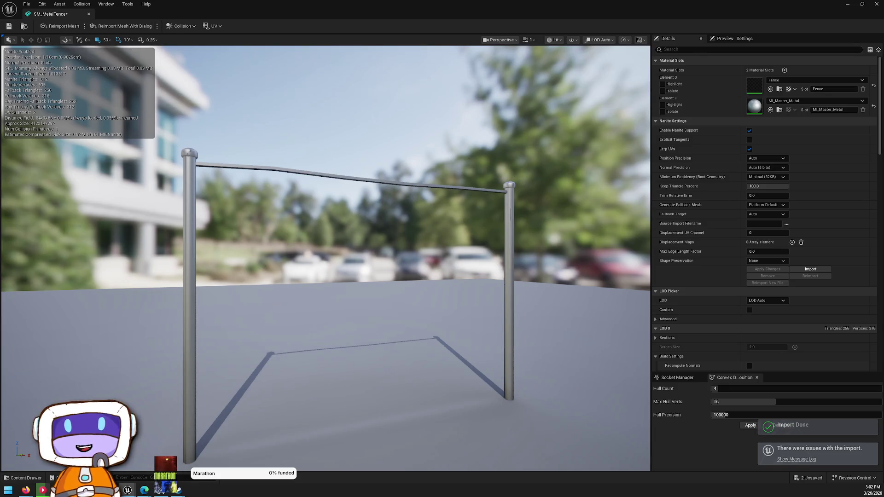
pyautogui.moveTo(437, 233)
pyautogui.mouseDown()
pyautogui.moveTo(438, 216)
pyautogui.moveTo(465, 214)
pyautogui.moveTo(442, 239)
pyautogui.moveTo(428, 221)
pyautogui.moveTo(414, 230)
pyautogui.moveTo(441, 216)
pyautogui.mouseUp()
pyautogui.click(877, 3)
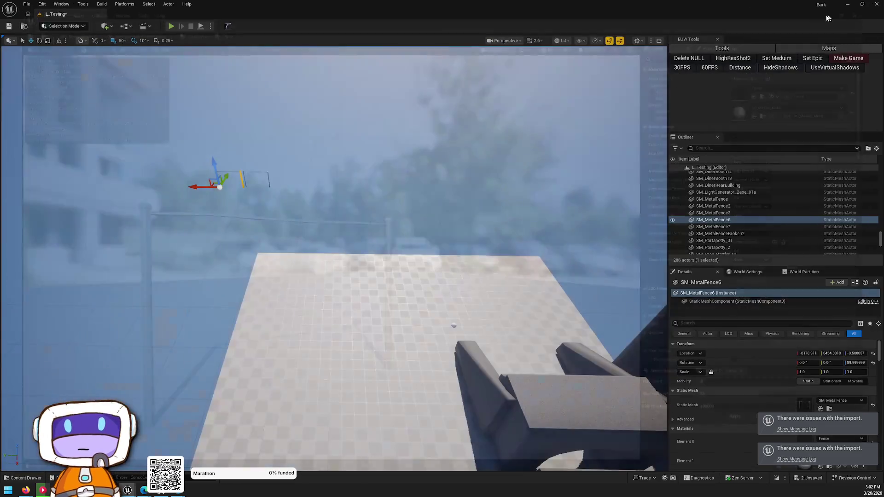
# Pull back to a high overview of the level and select the Floor2 floor slab.
pyautogui.moveTo(511, 134); pyautogui.dragTo(488, 152)
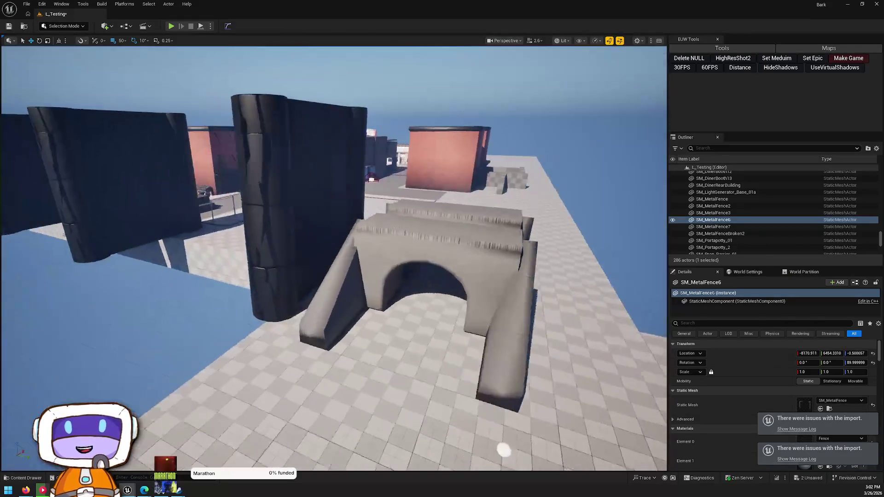
pyautogui.moveTo(503, 450)
pyautogui.mouseDown()
pyautogui.moveTo(103, 315)
pyautogui.moveTo(193, 276)
pyautogui.moveTo(272, 256)
pyautogui.mouseUp()
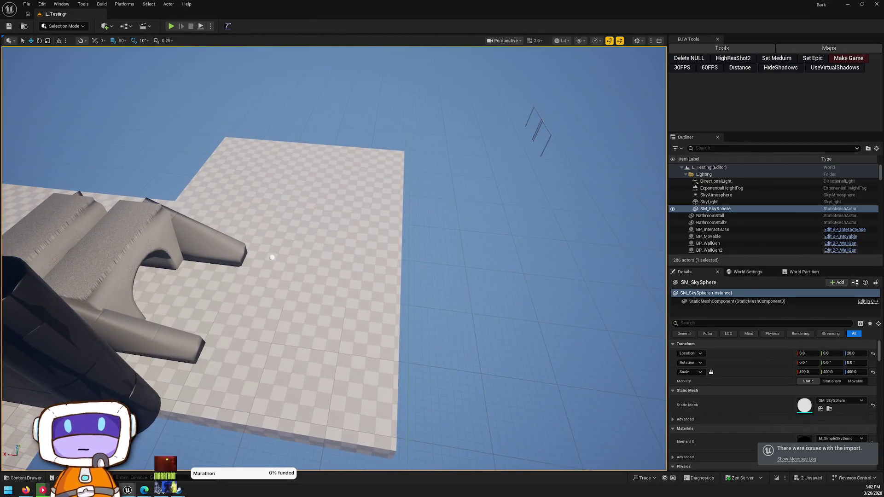
pyautogui.click(272, 257)
pyautogui.hotkey('ctrl', 'space')
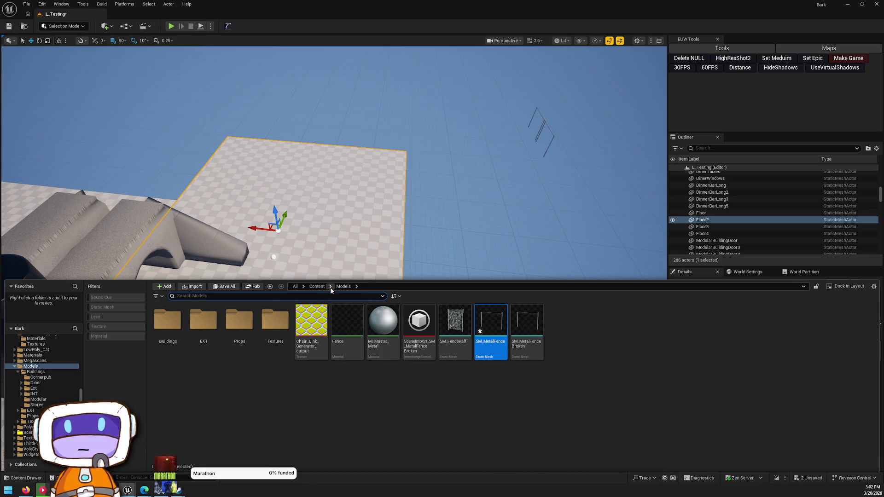
pyautogui.click(316, 286)
pyautogui.hotkey('ctrl', 'space')
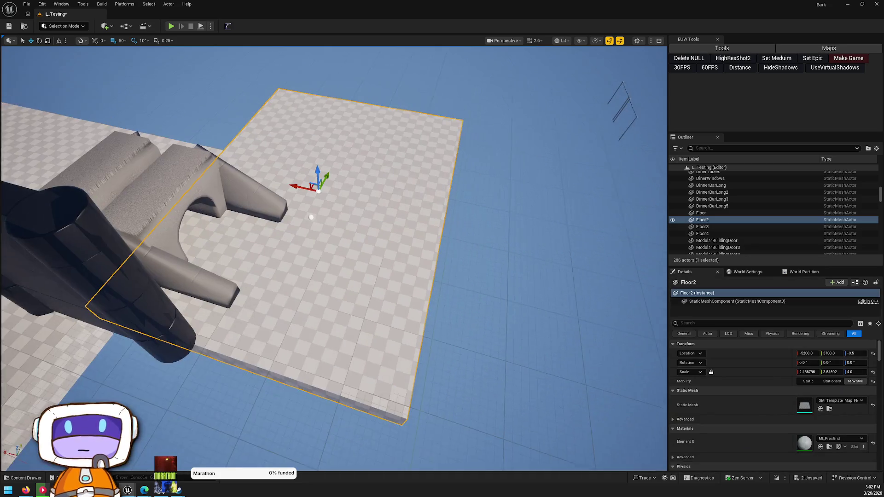
# Assign MI_GridAligned_Green to Floor2's Element 0 material slot and open the material for editing.
pyautogui.click(840, 438)
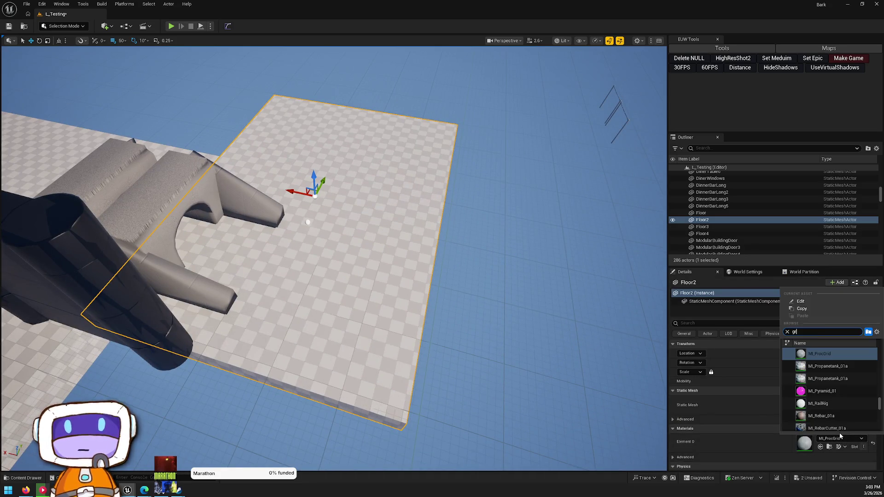
pyautogui.write('id')
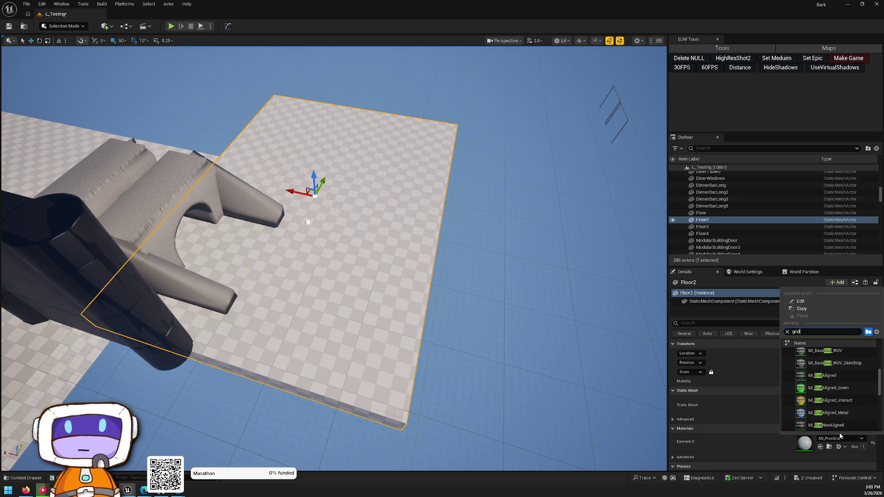
pyautogui.click(828, 388)
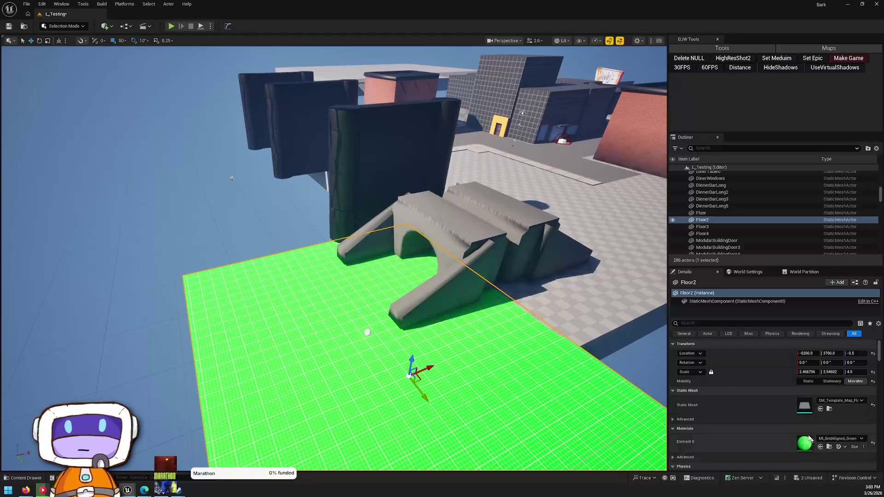
pyautogui.doubleClick(807, 445)
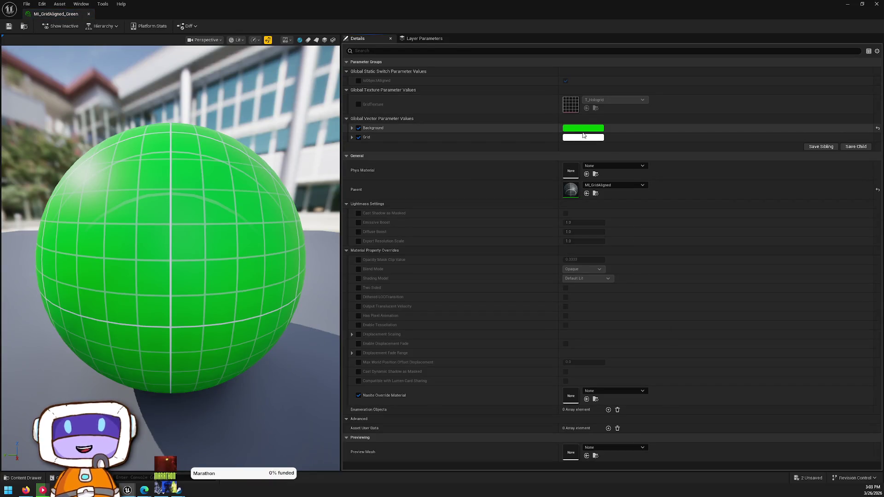
# Darken MI_GridAligned_Green's Background colour, save the material, and return to the level.
pyautogui.click(585, 128)
pyautogui.moveTo(680, 247)
pyautogui.mouseDown()
pyautogui.moveTo(691, 244)
pyautogui.moveTo(683, 244)
pyautogui.mouseUp()
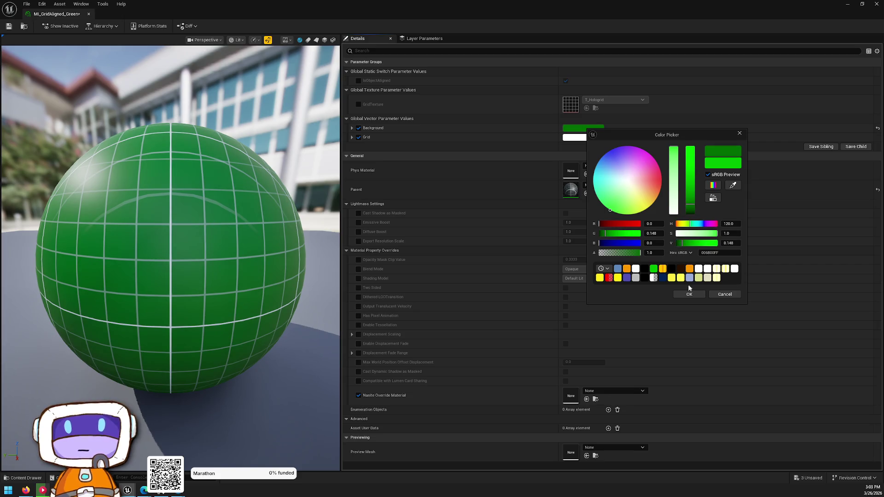
pyautogui.click(692, 294)
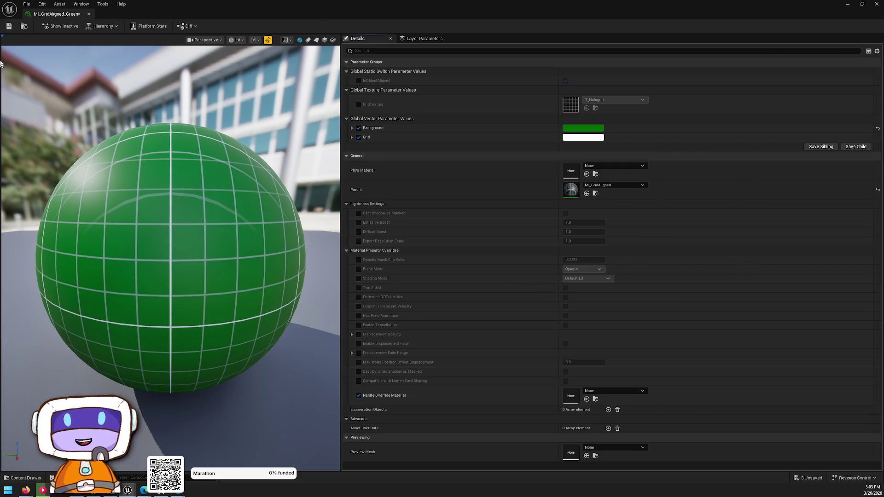
pyautogui.click(8, 26)
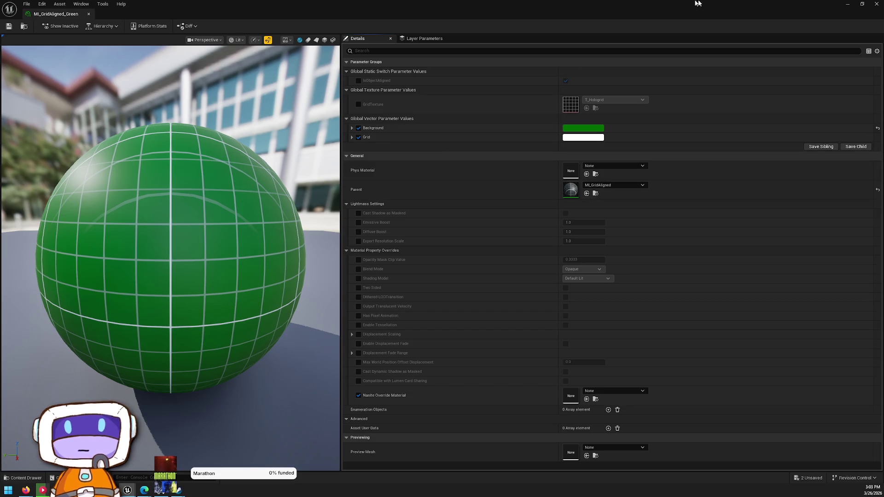
pyautogui.click(876, 3)
pyautogui.moveTo(231, 179); pyautogui.dragTo(226, 99)
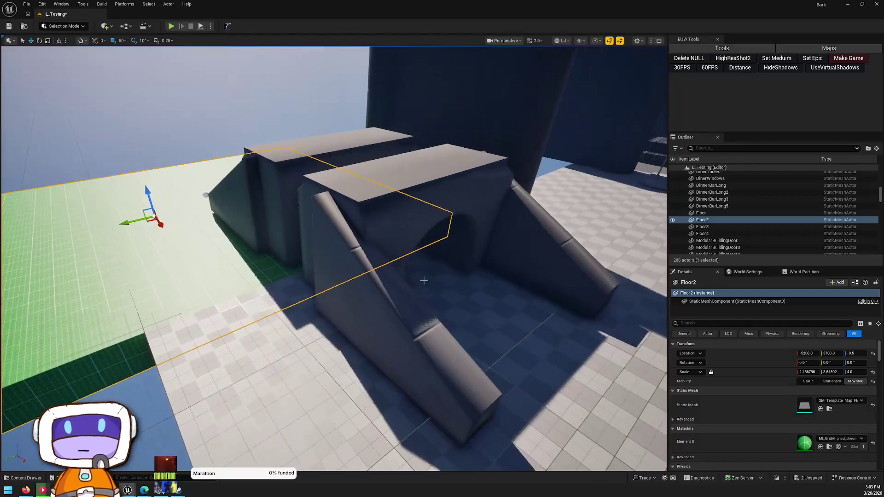
# Turn toward the grid building and select its Cube12 wall.
pyautogui.hotkey('ctrl', 'space')
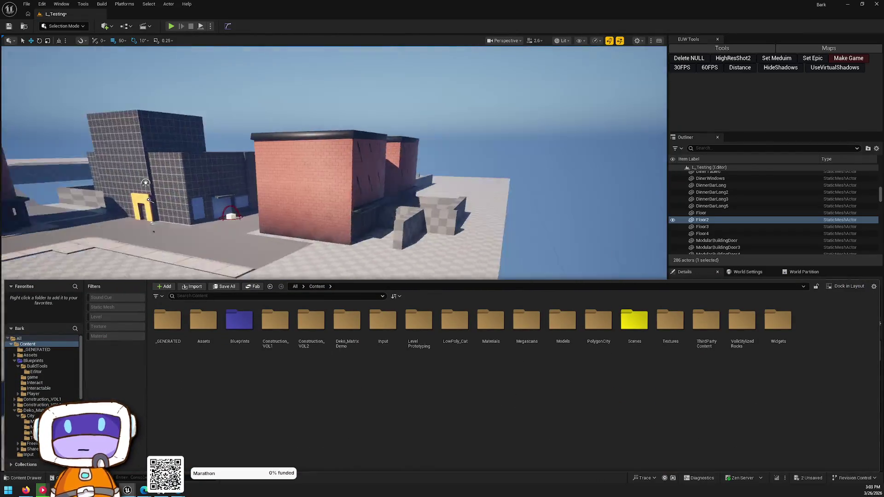
pyautogui.moveTo(322, 162)
pyautogui.mouseDown()
pyautogui.moveTo(267, 161)
pyautogui.moveTo(280, 161)
pyautogui.moveTo(281, 191)
pyautogui.mouseUp()
pyautogui.hotkey('ctrl', 'space')
pyautogui.click(392, 184)
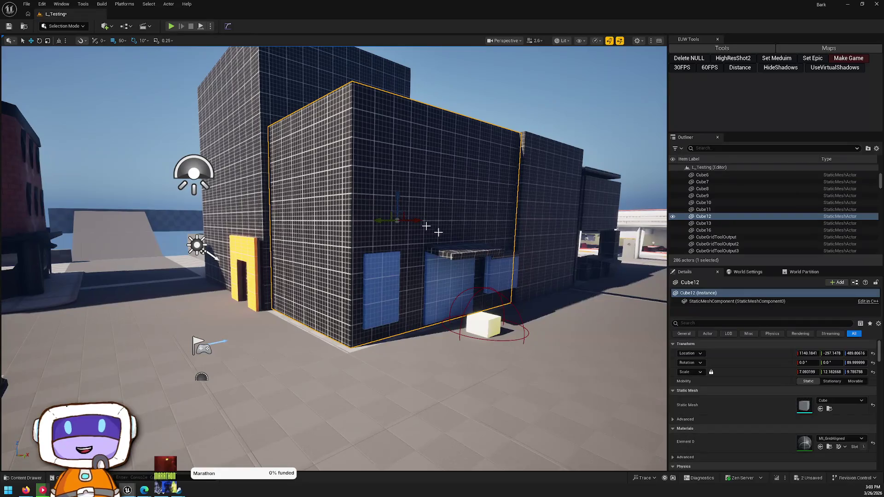
# Create a material instance of MI_GridAligned named MI_GridAligned_Gray and open it.
pyautogui.hotkey('ctrl', 'space')
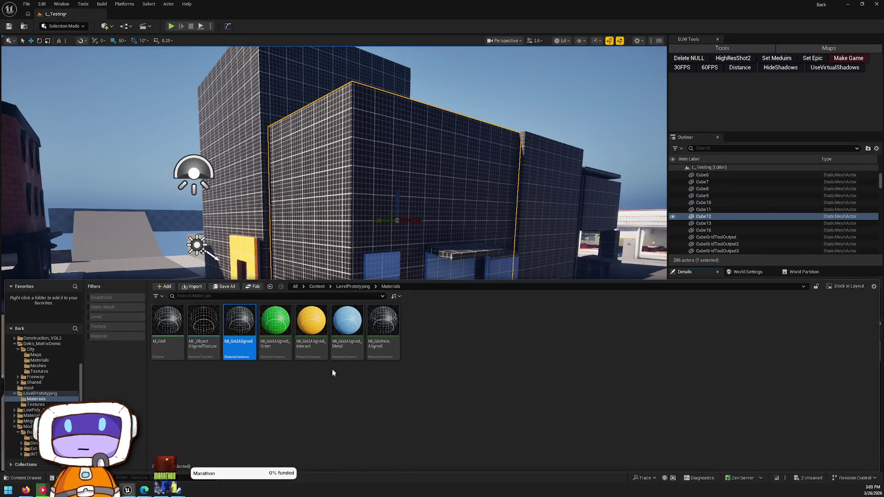
pyautogui.rightClick(243, 325)
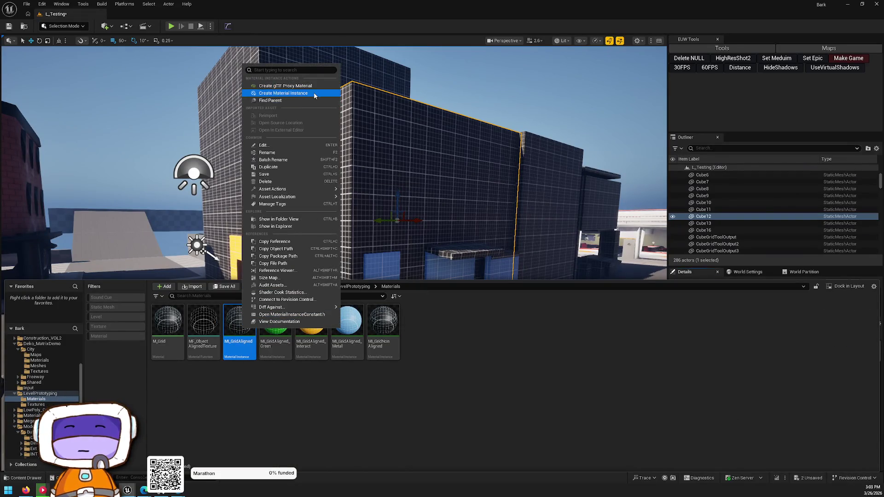
pyautogui.click(304, 93)
pyautogui.press('BackSpace')
pyautogui.press('BackSpace')
pyautogui.press('BackSpace')
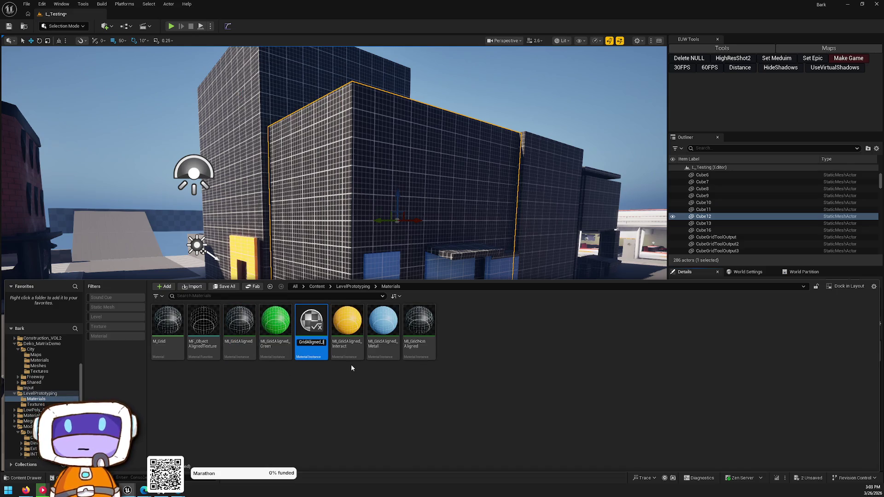
pyautogui.write('Gray')
pyautogui.press('Return')
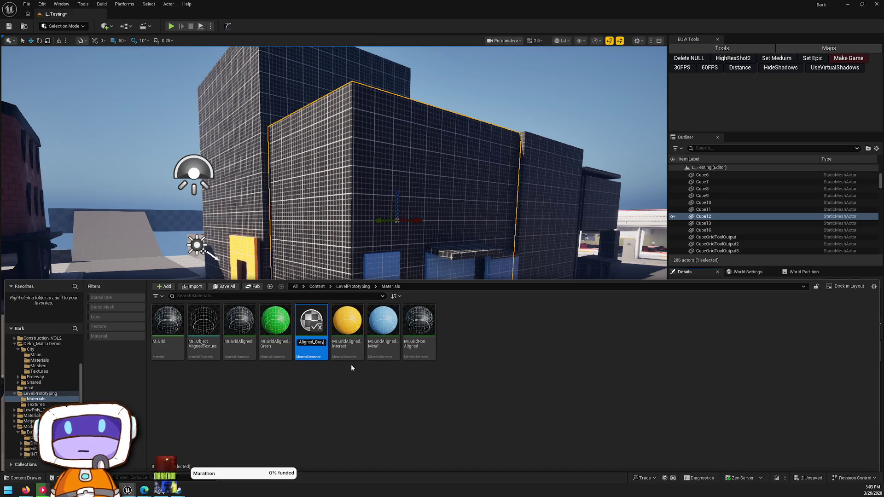
pyautogui.press('Return')
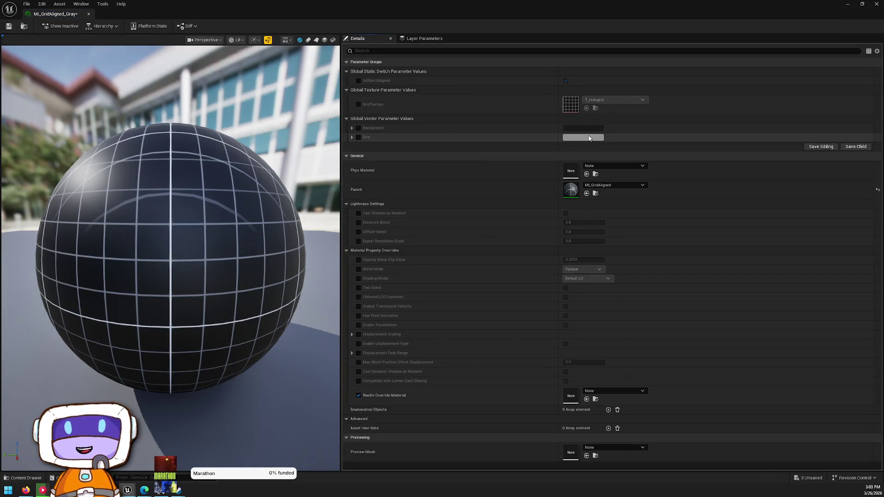
# Enable the Background and Grid colour parameters and set the Background to dark grey 4C4C4CFF.
pyautogui.click(359, 128)
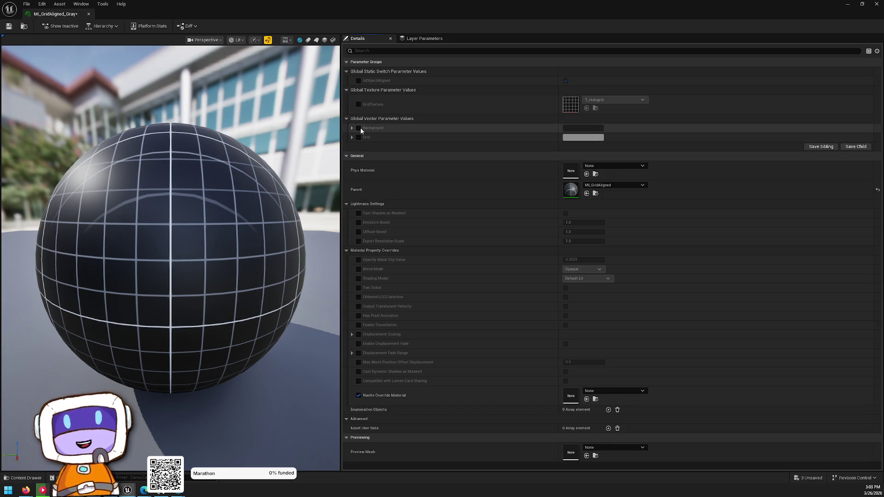
pyautogui.click(358, 137)
pyautogui.click(581, 129)
pyautogui.moveTo(686, 203)
pyautogui.mouseDown()
pyautogui.moveTo(686, 216)
pyautogui.moveTo(694, 211)
pyautogui.mouseUp()
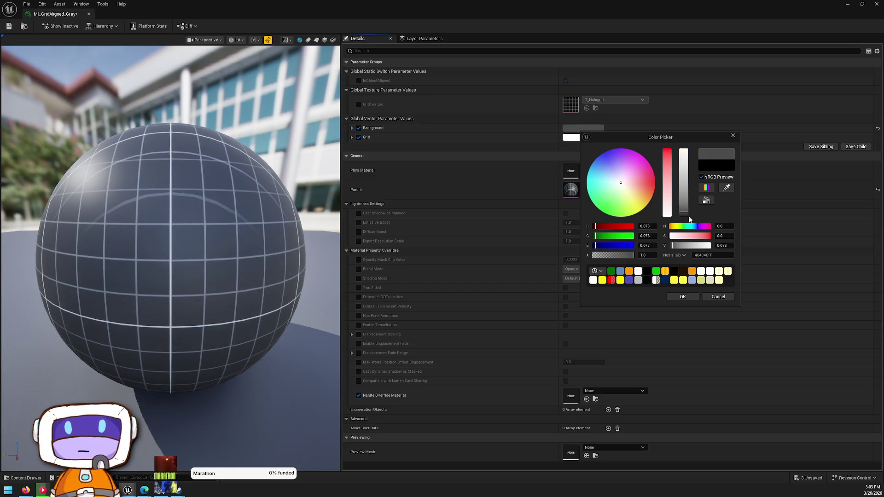
pyautogui.click(683, 297)
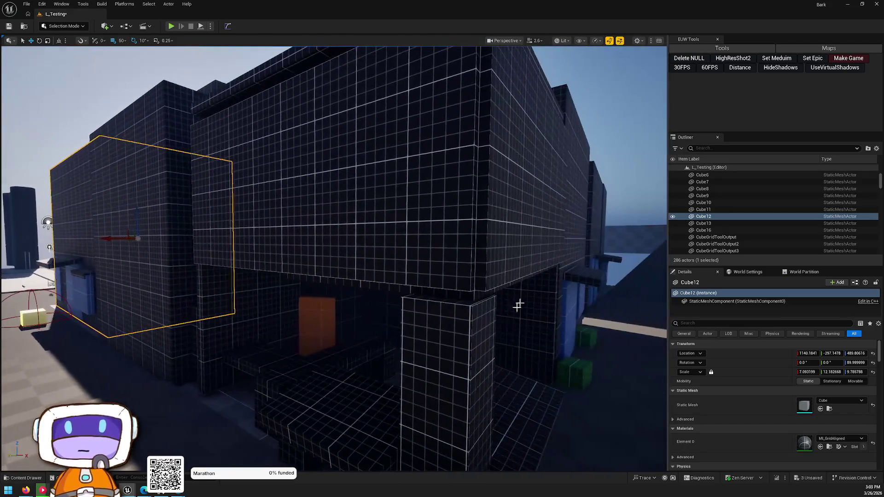
# Alt-drag ModularWallHalf2 upward into a much thinner copy, then add copies above and below it.
pyautogui.click(479, 322)
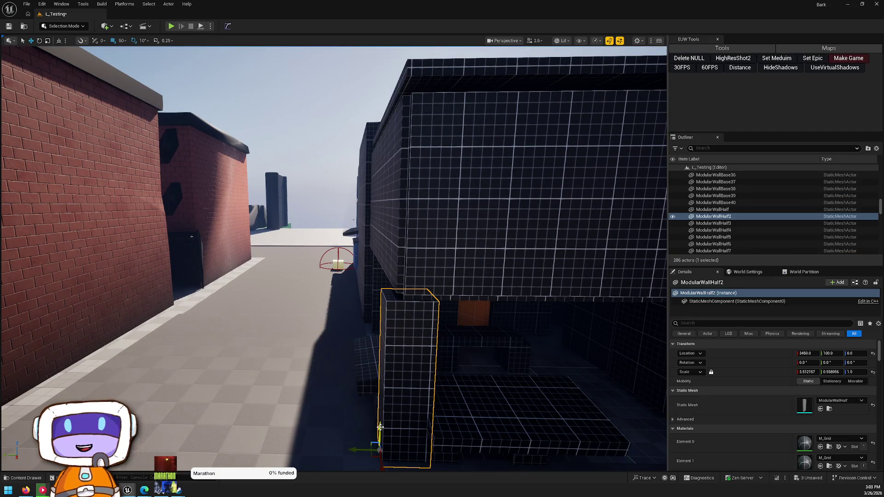
pyautogui.moveTo(380, 427)
pyautogui.mouseDown()
pyautogui.moveTo(374, 230)
pyautogui.moveTo(367, 252)
pyautogui.moveTo(374, 248)
pyautogui.moveTo(336, 273)
pyautogui.moveTo(296, 273)
pyautogui.moveTo(345, 277)
pyautogui.moveTo(344, 290)
pyautogui.mouseUp()
pyautogui.moveTo(325, 212)
pyautogui.mouseDown()
pyautogui.moveTo(299, 217)
pyautogui.moveTo(326, 212)
pyautogui.mouseUp()
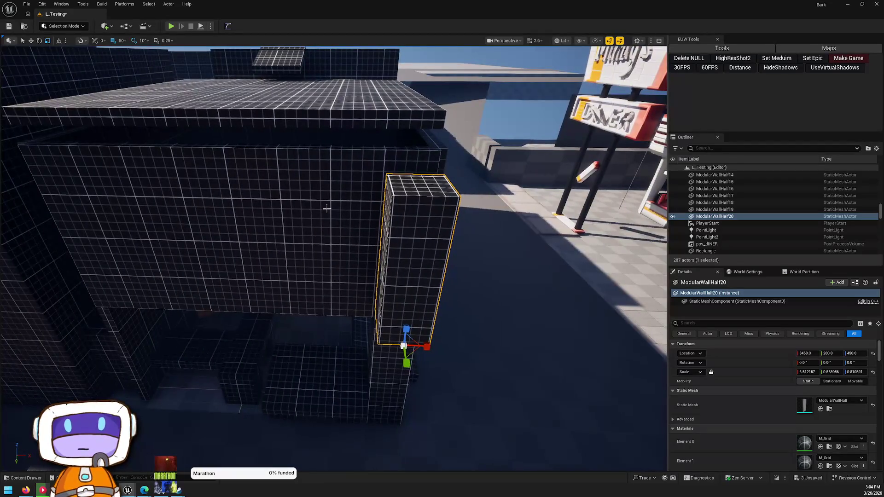
pyautogui.moveTo(433, 346)
pyautogui.mouseDown()
pyautogui.moveTo(396, 346)
pyautogui.moveTo(505, 340)
pyautogui.moveTo(292, 363)
pyautogui.mouseUp()
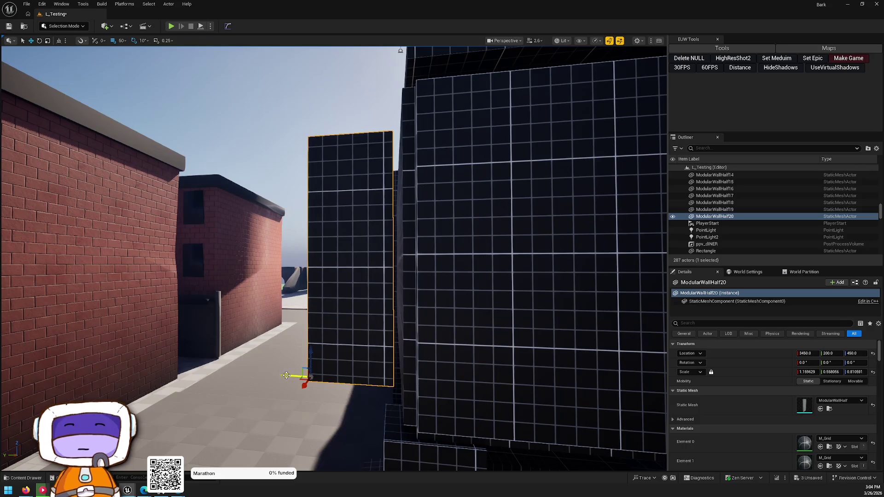
pyautogui.moveTo(301, 367)
pyautogui.mouseDown()
pyautogui.moveTo(362, 158)
pyautogui.moveTo(334, 176)
pyautogui.moveTo(346, 176)
pyautogui.moveTo(346, 196)
pyautogui.moveTo(346, 167)
pyautogui.moveTo(369, 339)
pyautogui.moveTo(380, 301)
pyautogui.mouseUp()
pyautogui.moveTo(380, 301)
pyautogui.mouseDown()
pyautogui.moveTo(322, 258)
pyautogui.moveTo(318, 198)
pyautogui.moveTo(299, 193)
pyautogui.moveTo(466, 289)
pyautogui.moveTo(456, 313)
pyautogui.mouseUp()
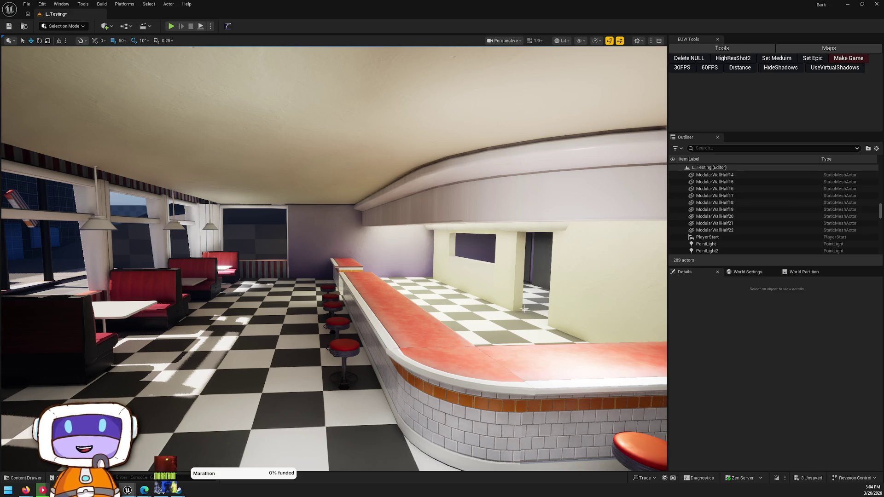
# Fly from the diner out to the grid-walled and brick buildings, then restore the editor to a floating window.
pyautogui.moveTo(434, 266); pyautogui.dragTo(544, 324)
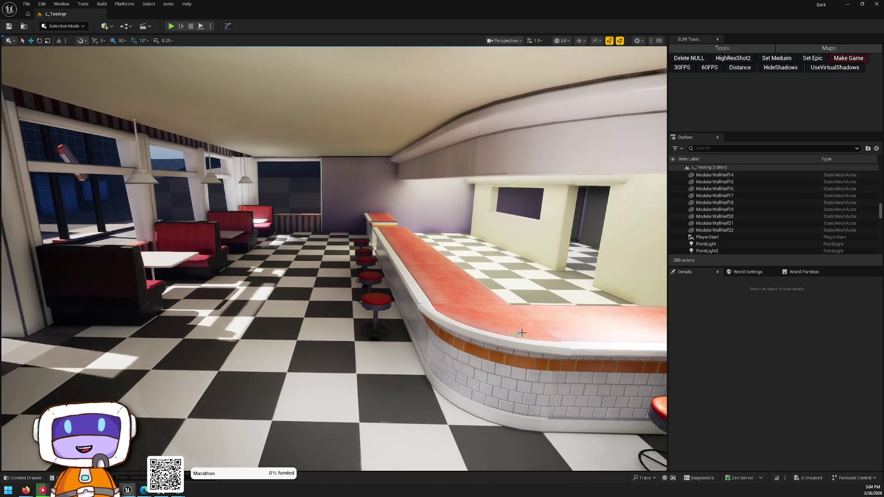
pyautogui.moveTo(454, 303)
pyautogui.mouseDown()
pyautogui.moveTo(276, 258)
pyautogui.moveTo(313, 255)
pyautogui.moveTo(322, 203)
pyautogui.moveTo(251, 208)
pyautogui.moveTo(511, 167)
pyautogui.mouseUp()
pyautogui.moveTo(434, 185); pyautogui.dragTo(282, 232)
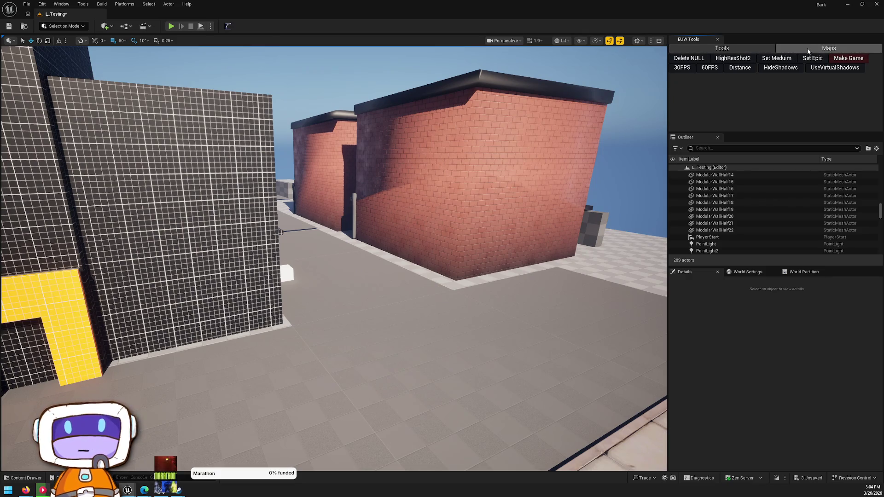
pyautogui.press('super+Down')
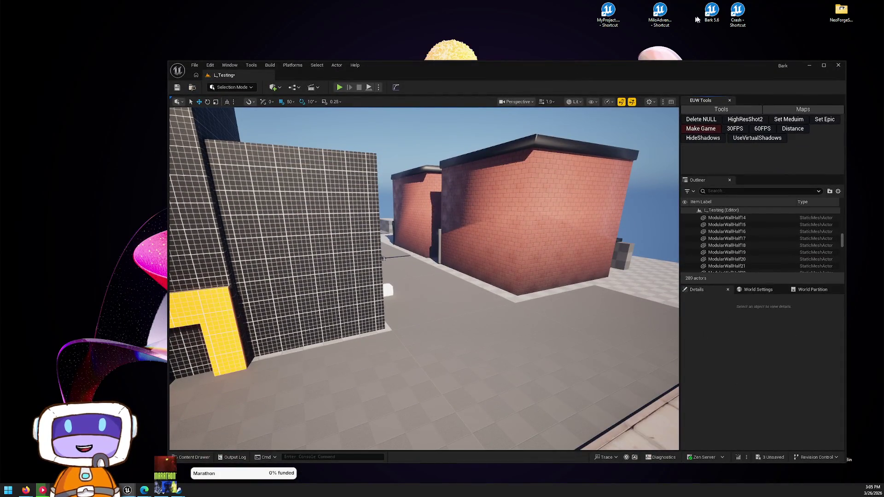
# Maximize the editor and save all unsaved L_Testing level changes.
pyautogui.doubleClick(659, 14)
pyautogui.press('super+Up')
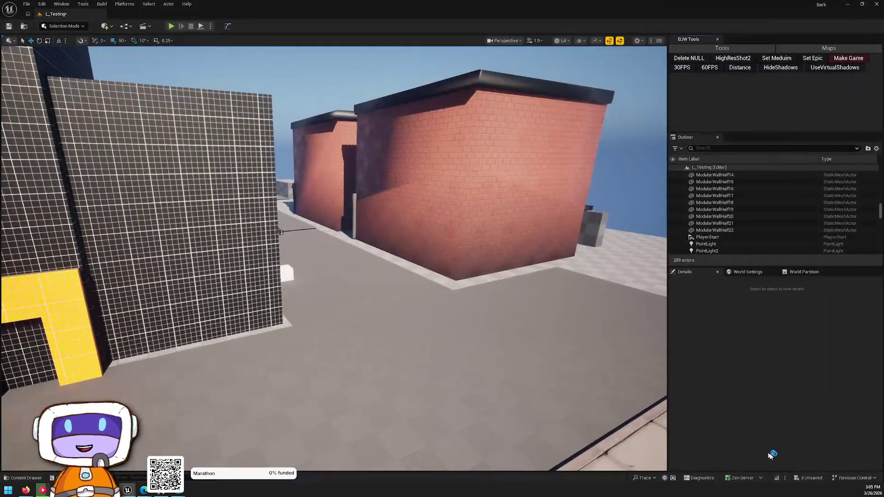
pyautogui.click(809, 479)
pyautogui.click(498, 325)
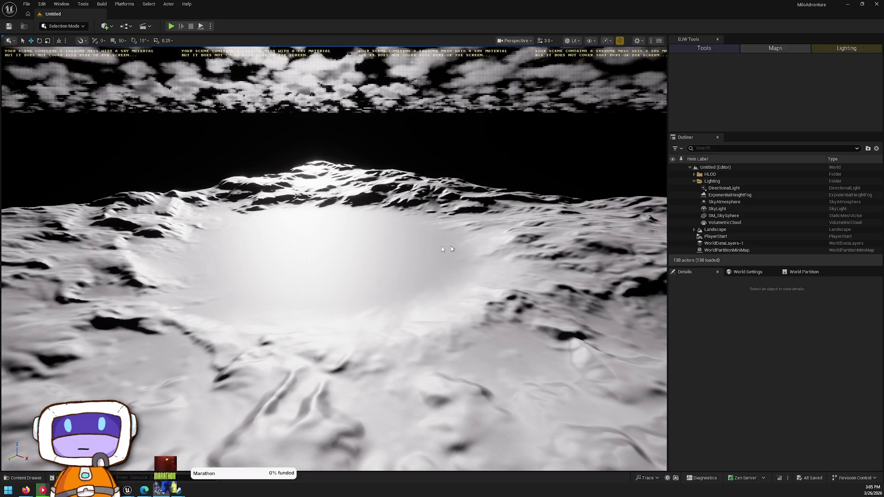
# In MiloAdventure, toggle the EUW_Tools Lighting and Tools tabs, then browse to Blueprints/BuildTools.
pyautogui.click(736, 50)
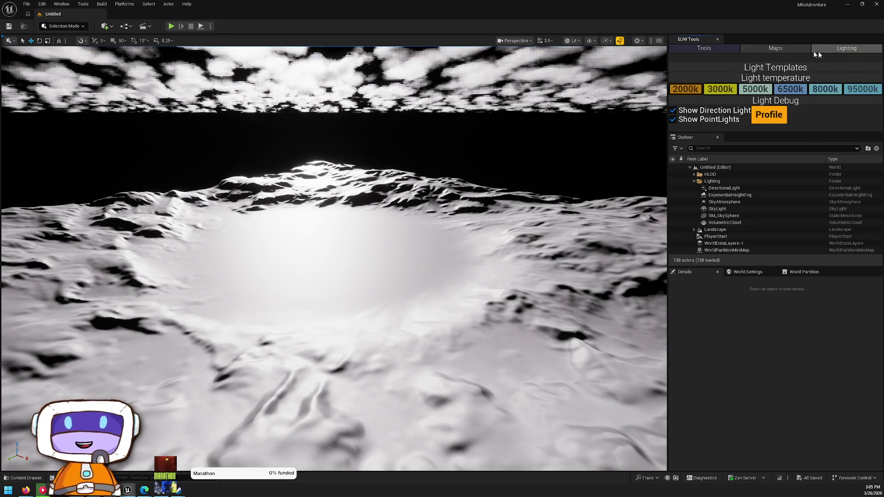
pyautogui.click(735, 49)
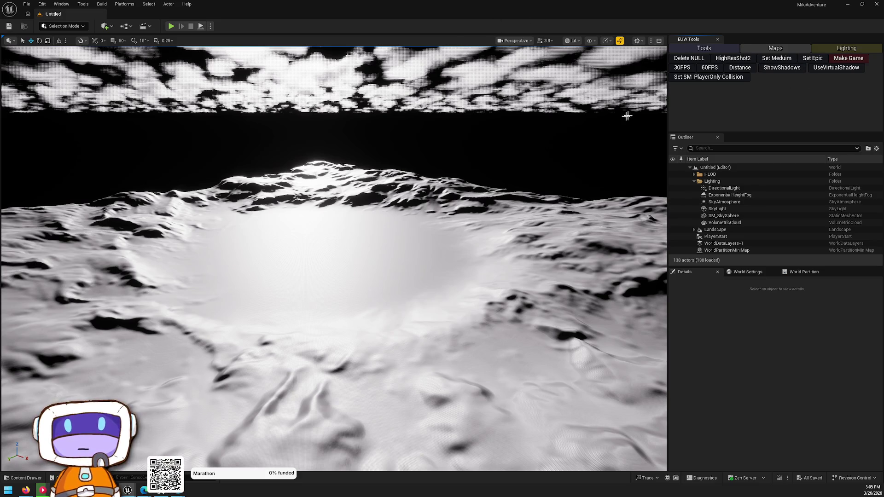
pyautogui.hotkey('ctrl', 'space')
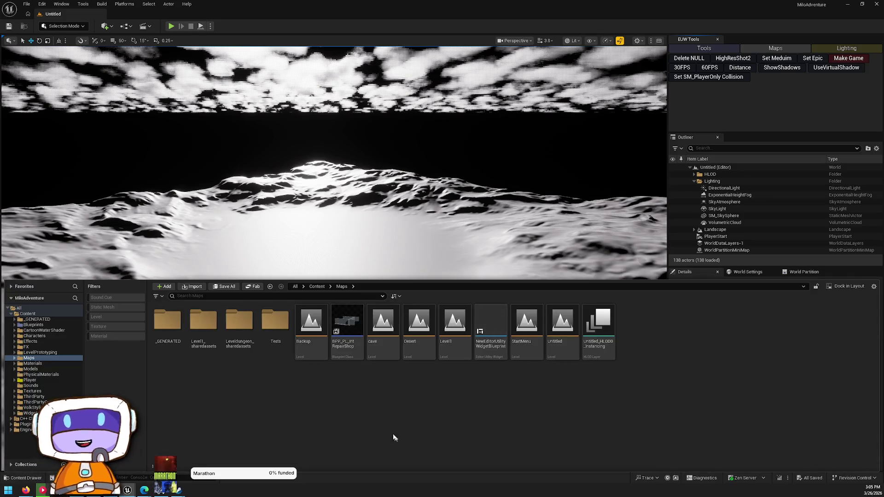
pyautogui.click(40, 326)
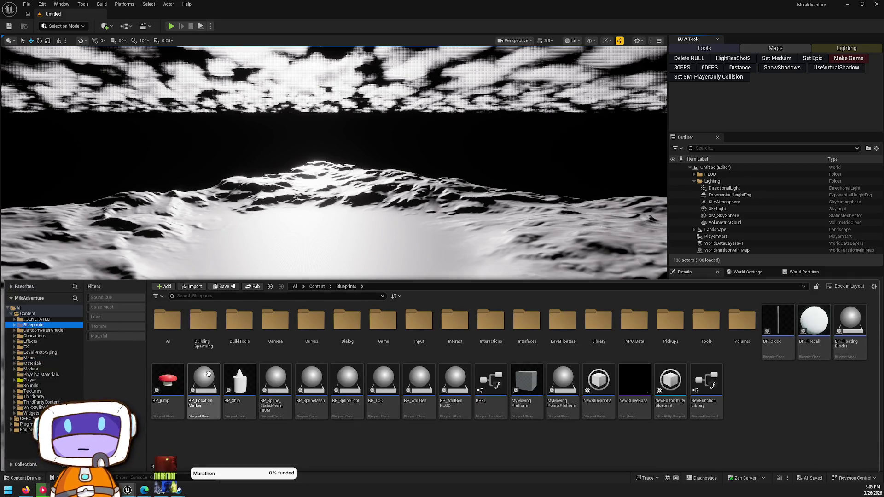
pyautogui.doubleClick(244, 334)
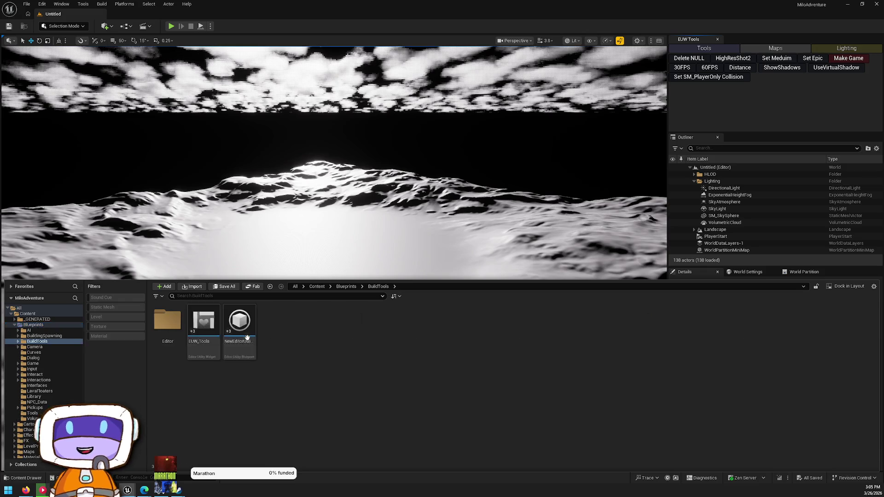
# Try migrating EUW_Tools, then cancel when the destination is rejected as not a Content folder.
pyautogui.rightClick(210, 313)
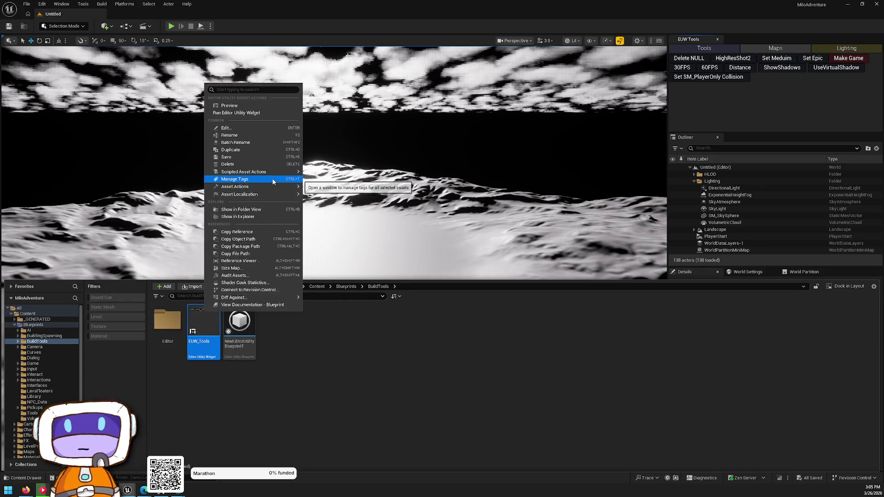
pyautogui.moveTo(291, 185)
pyautogui.click(328, 237)
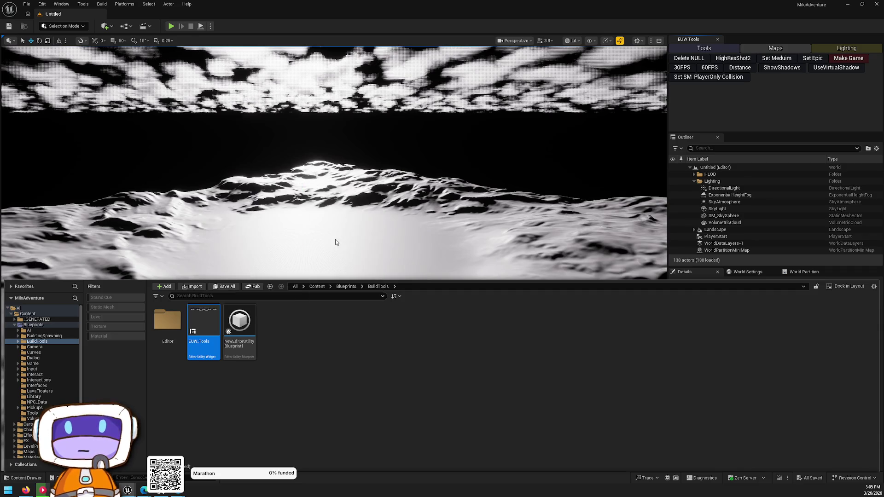
pyautogui.click(492, 329)
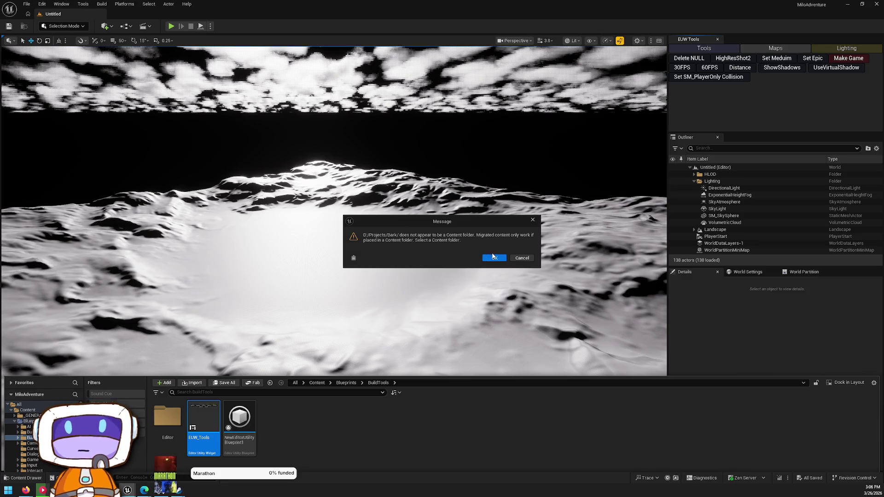
pyautogui.click(521, 256)
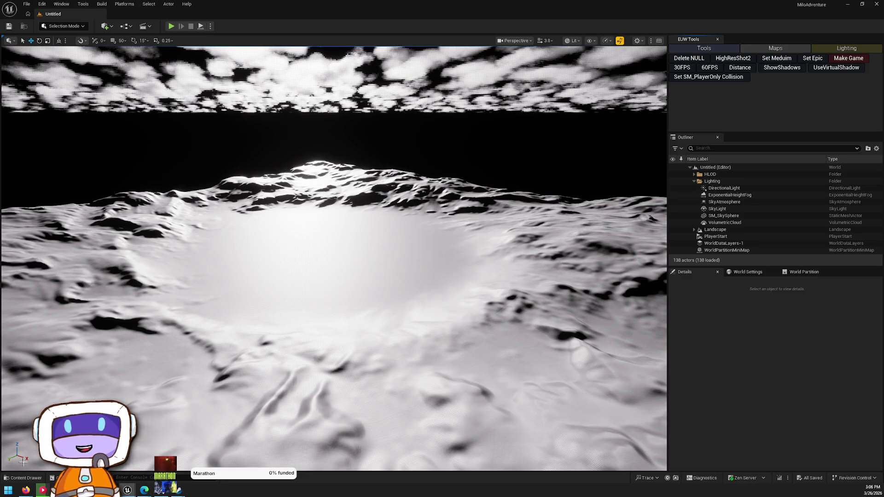
pyautogui.click(38, 478)
# Migrate EUW_Tools to the Bark Content folder, overwriting the existing BuildTools copy.
pyautogui.rightClick(214, 329)
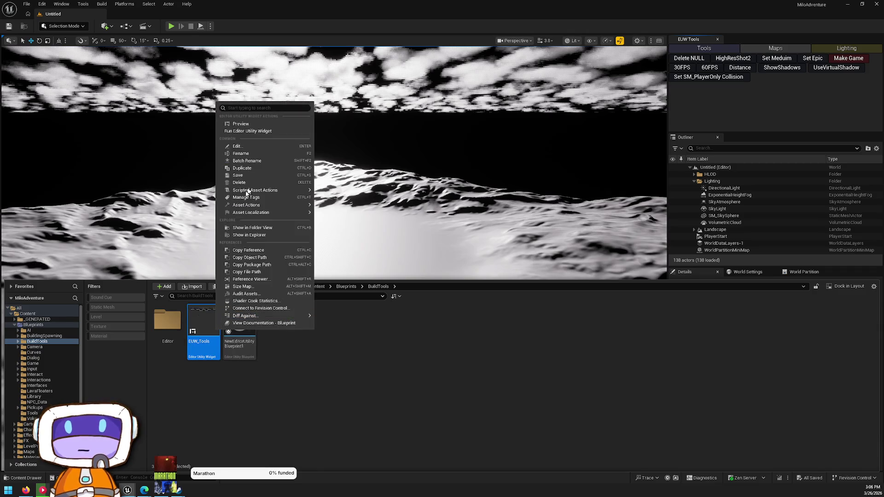
pyautogui.moveTo(294, 206)
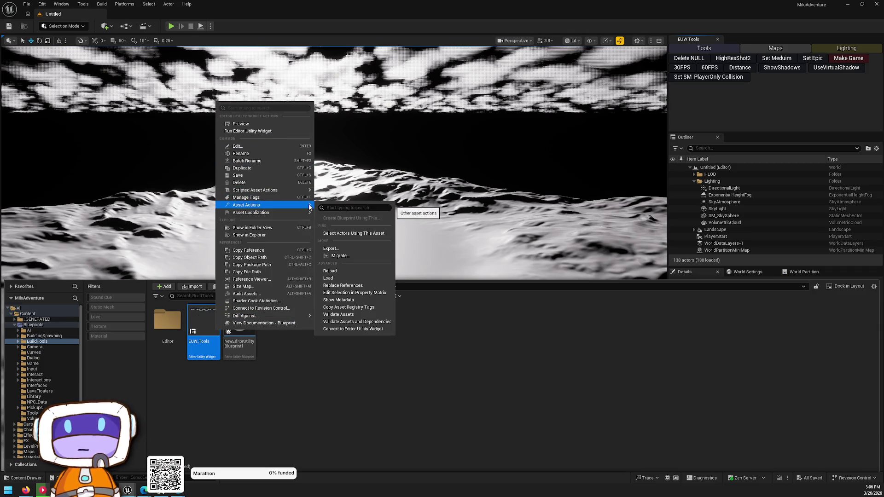
pyautogui.click(341, 256)
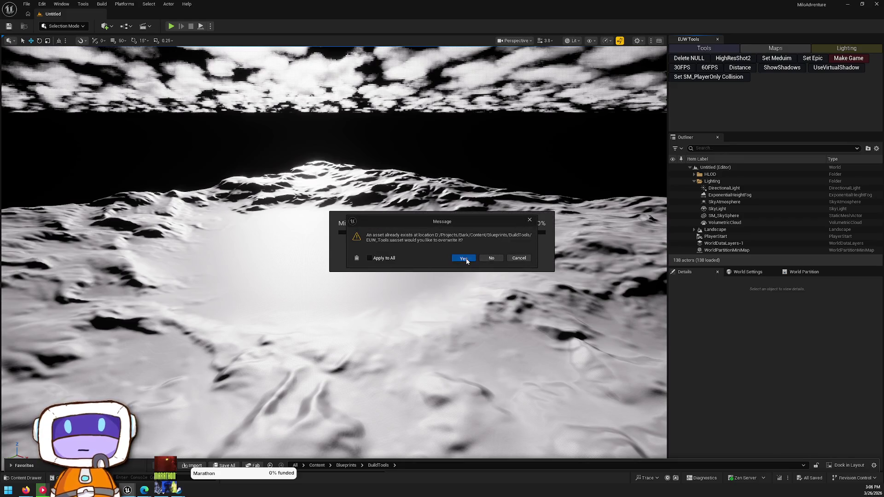
pyautogui.click(465, 259)
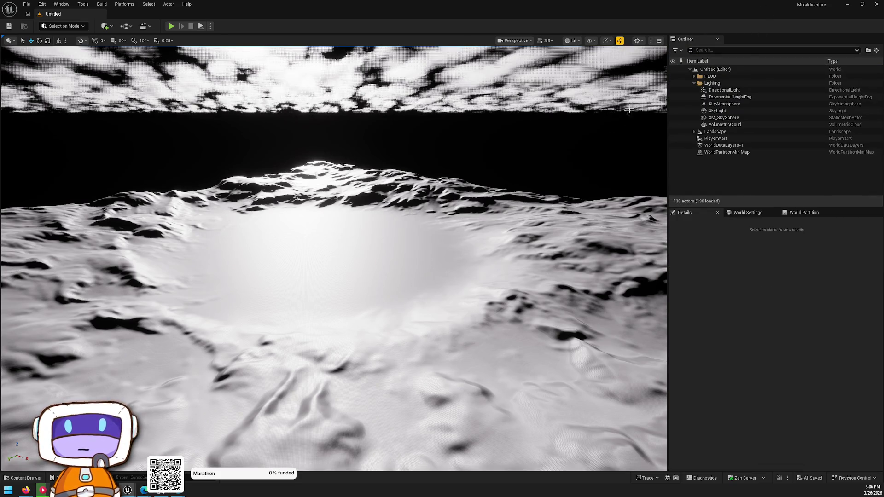
# Browse MiloAdventure's PhysicalMaterials and Maps folders in the content drawer.
pyautogui.hotkey('ctrl', 'space')
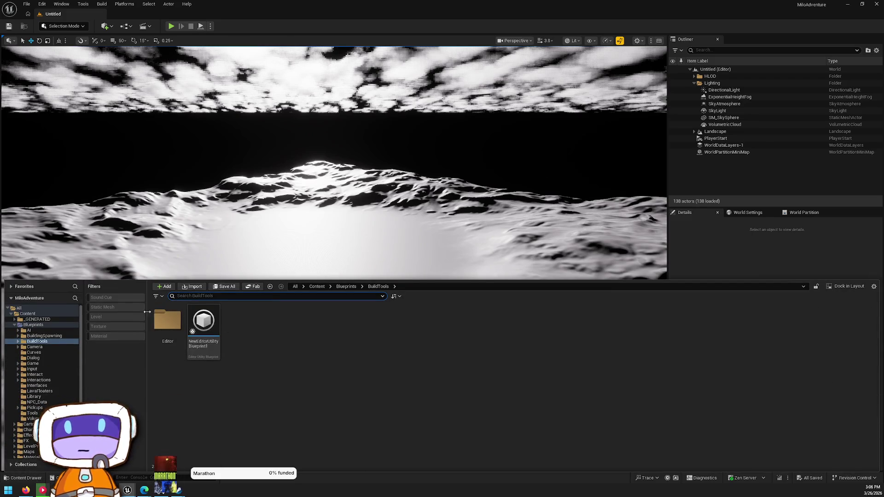
pyautogui.scroll(-5, 46, 368)
pyautogui.click(50, 401)
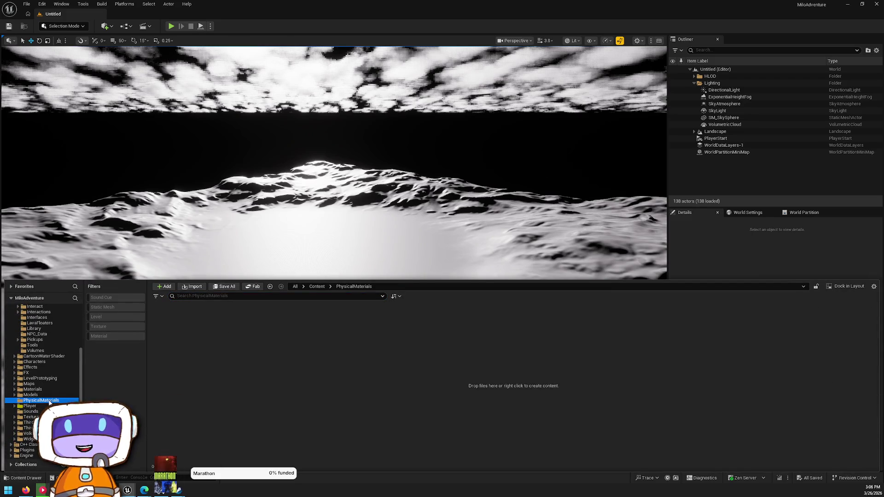
pyautogui.click(45, 384)
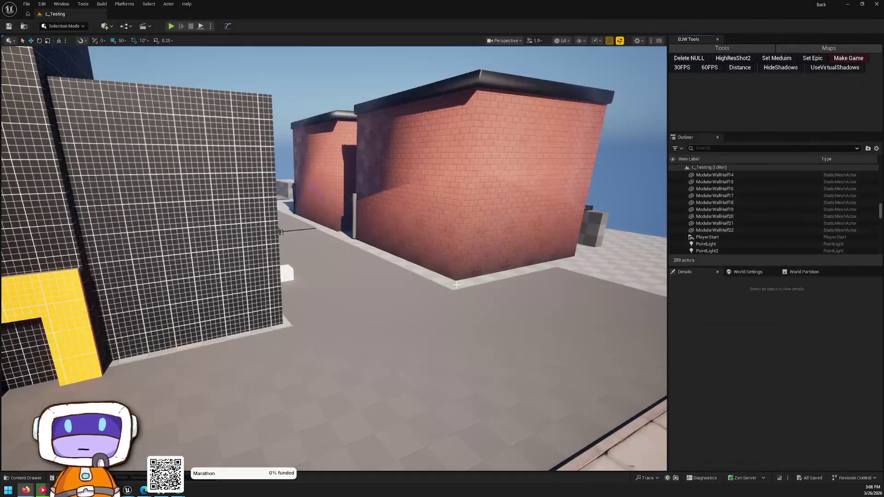
# Facing the yellow doorway, run EUW_Tools from Blueprints > BuildTools, then minimise the editor.
pyautogui.moveTo(456, 285)
pyautogui.mouseDown()
pyautogui.moveTo(543, 285)
pyautogui.moveTo(543, 276)
pyautogui.mouseUp()
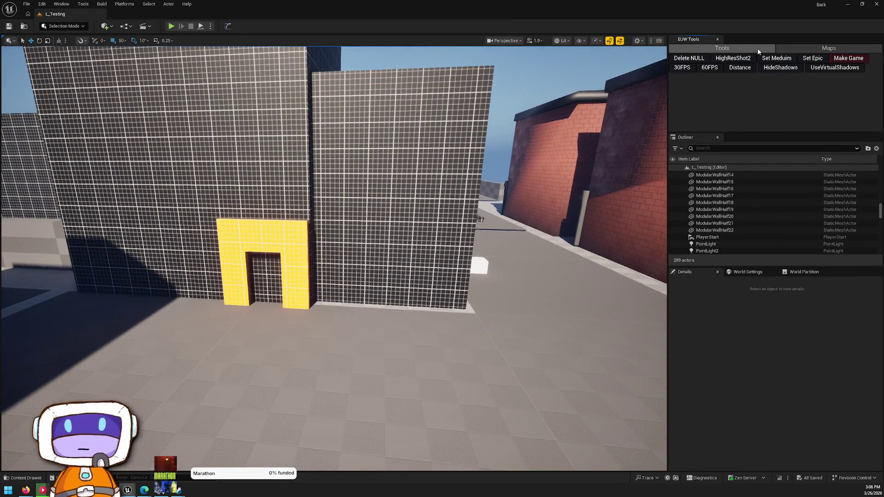
pyautogui.hotkey('ctrl', 'space')
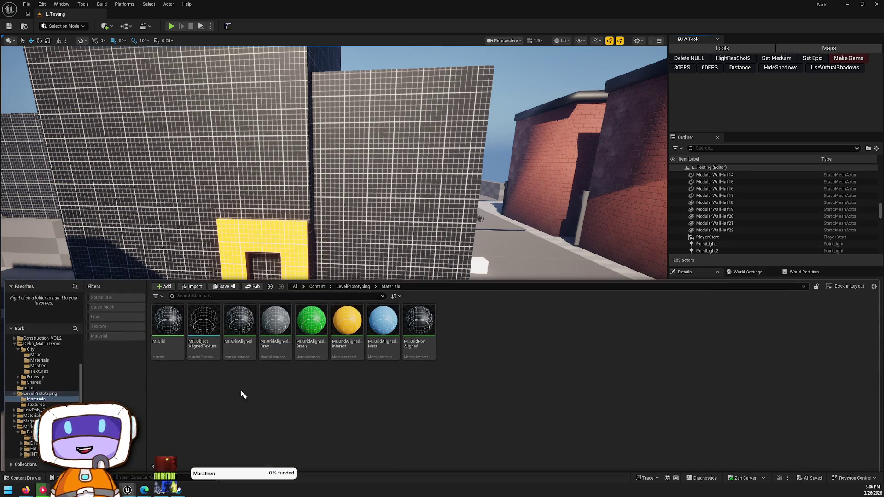
pyautogui.scroll(5, 55, 378)
pyautogui.click(33, 361)
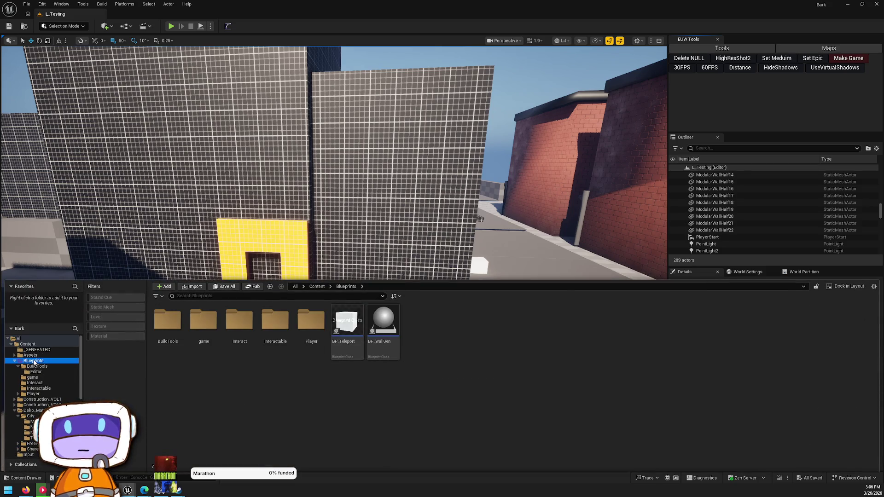
pyautogui.doubleClick(167, 323)
pyautogui.rightClick(207, 322)
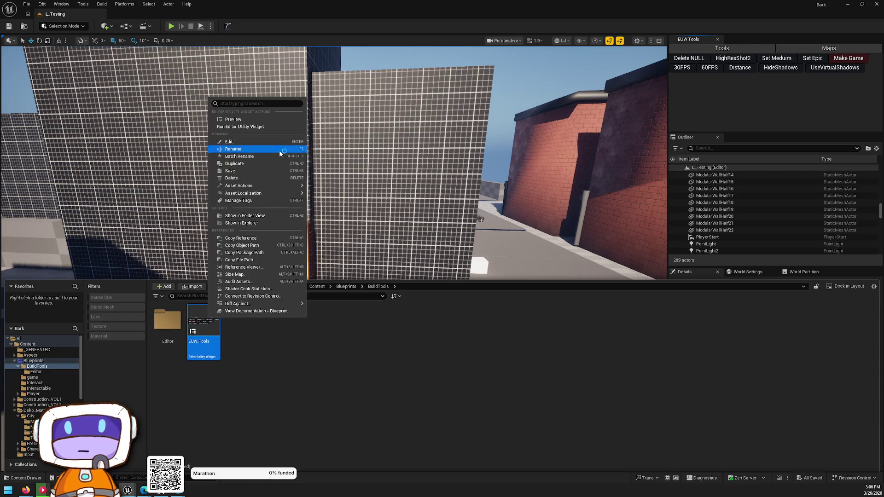
pyautogui.click(272, 129)
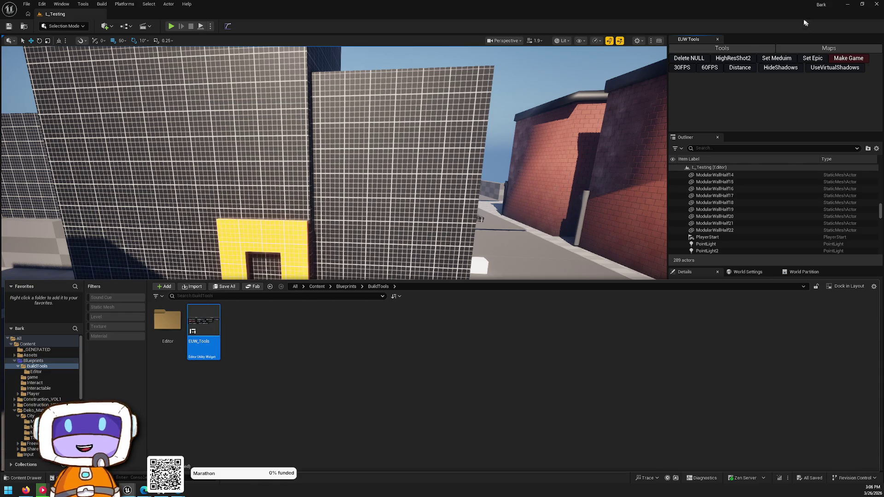
pyautogui.click(718, 46)
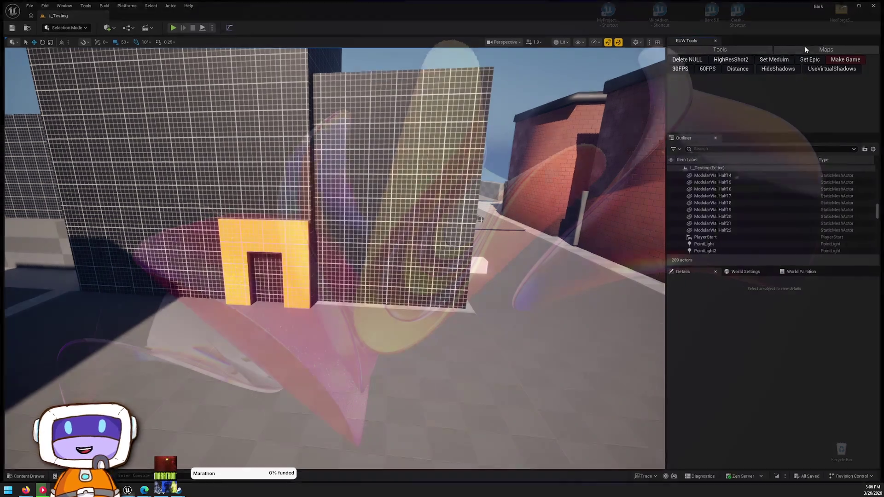
pyautogui.click(805, 46)
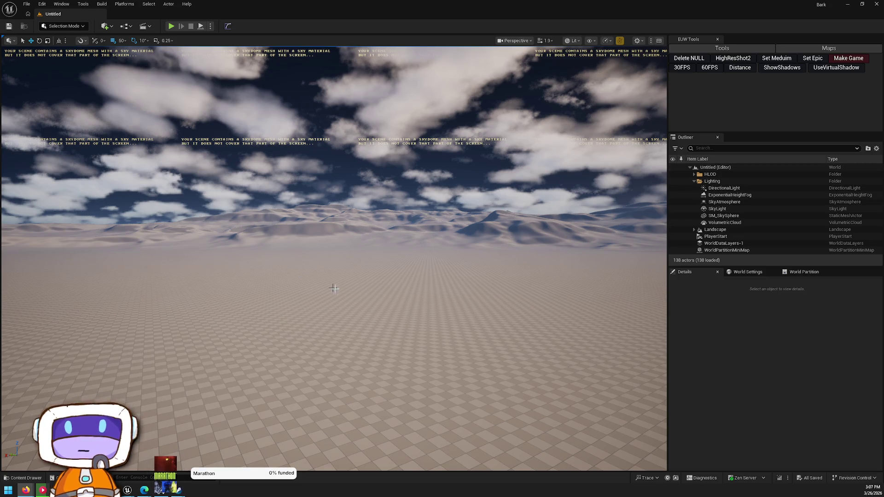
# Show BuildTools in the content drawer, then minimise the Bark editor to the desktop.
pyautogui.hotkey('ctrl', 'space')
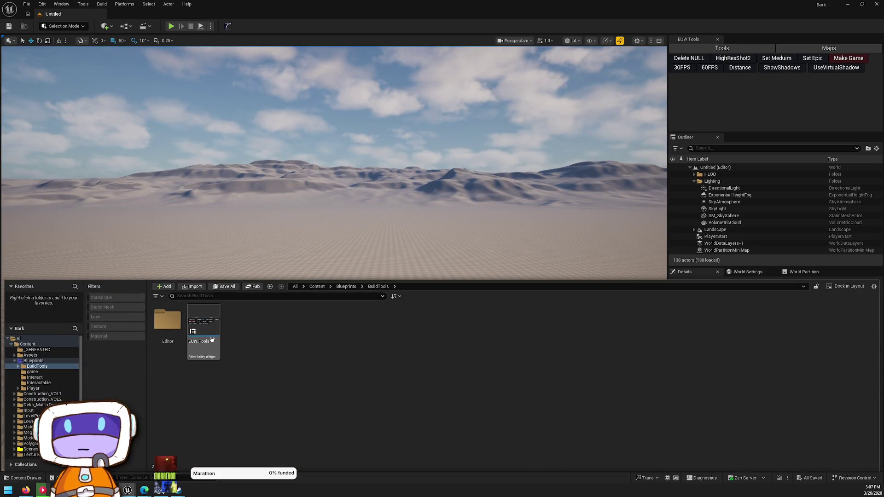
pyautogui.click(848, 4)
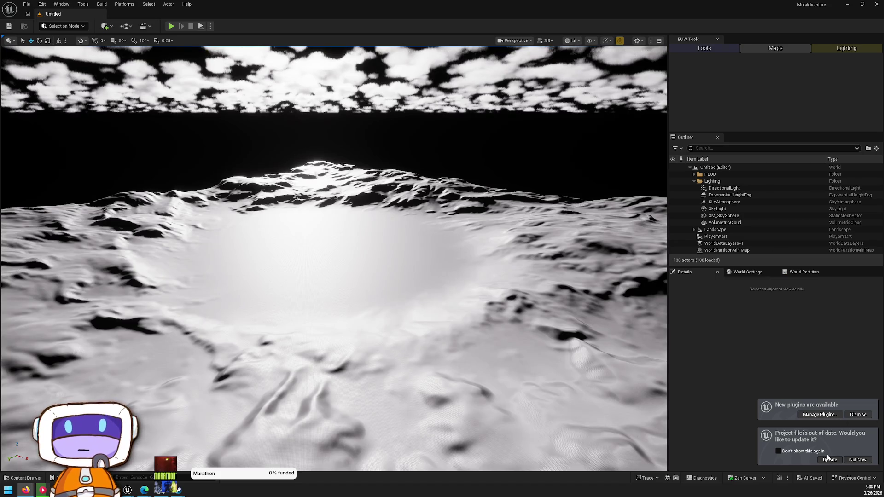
# Update the out-of-date MiloAdventure project file and browse to Blueprints > BuildTools.
pyautogui.click(829, 459)
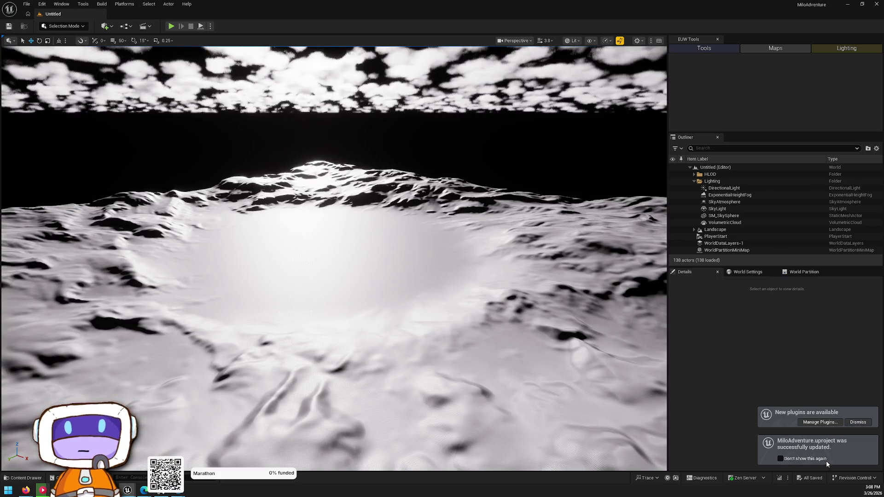
pyautogui.click(713, 48)
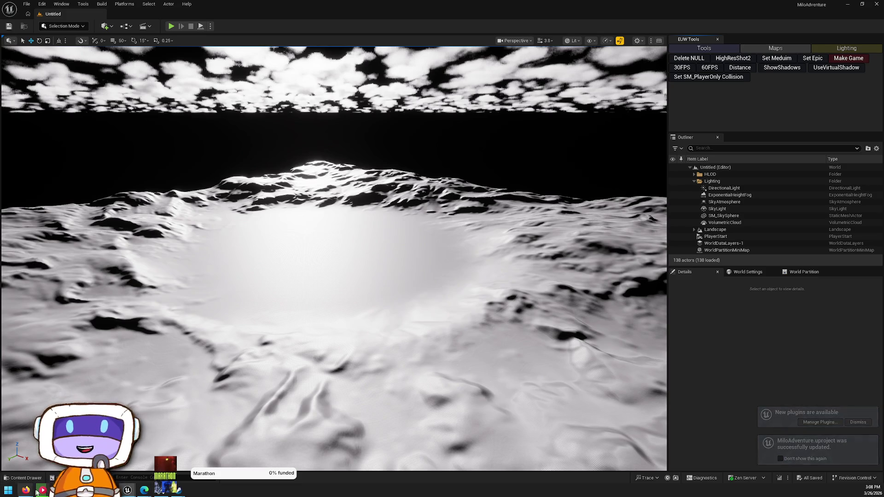
pyautogui.click(24, 478)
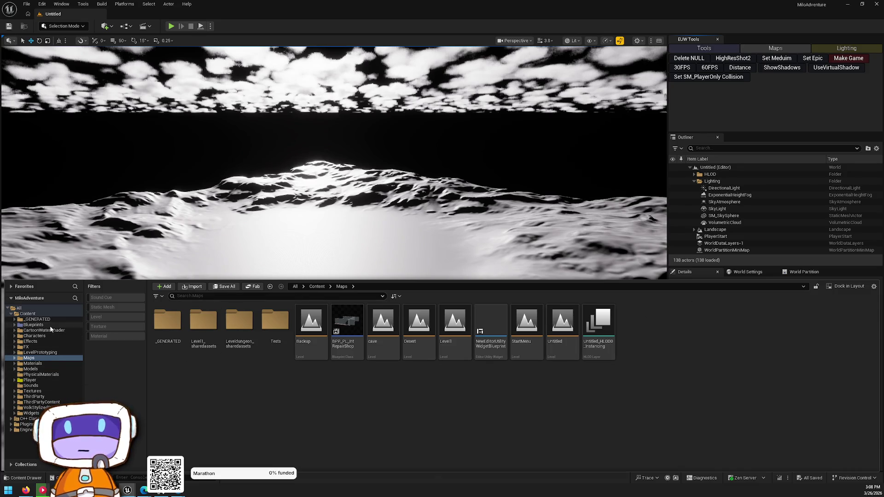
pyautogui.click(35, 380)
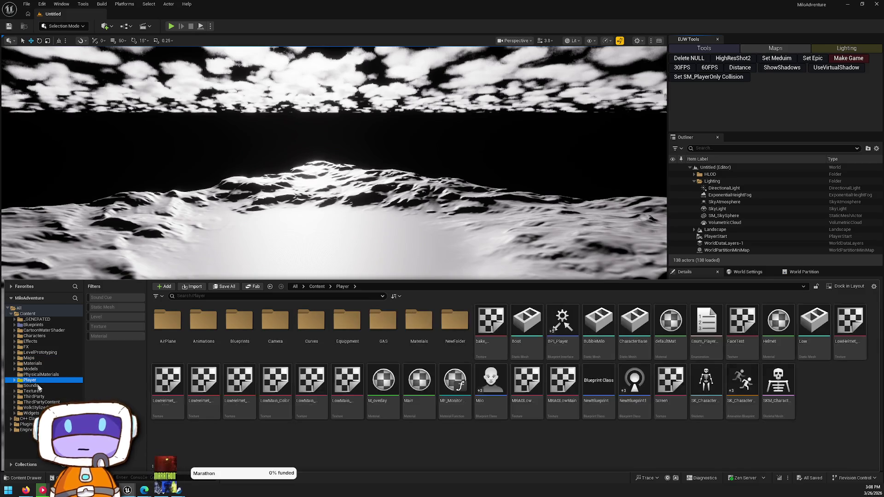
pyautogui.click(33, 325)
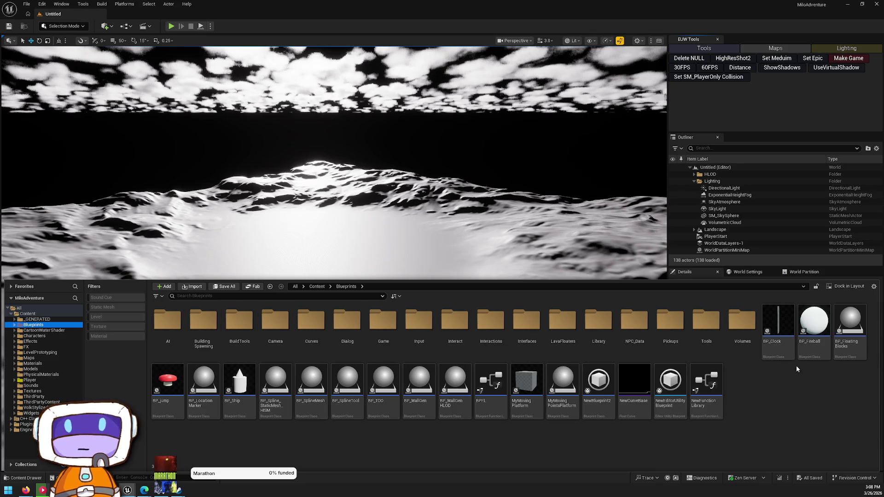
pyautogui.doubleClick(700, 336)
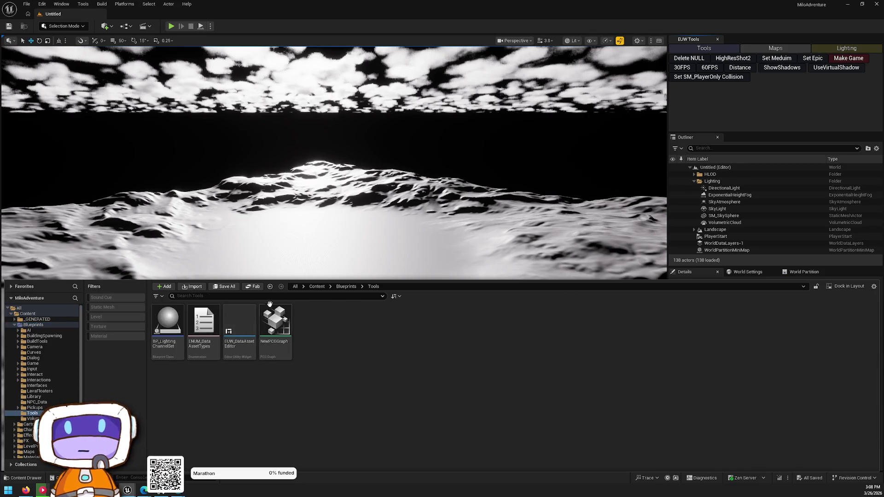
pyautogui.hotkey('alt', 'Left')
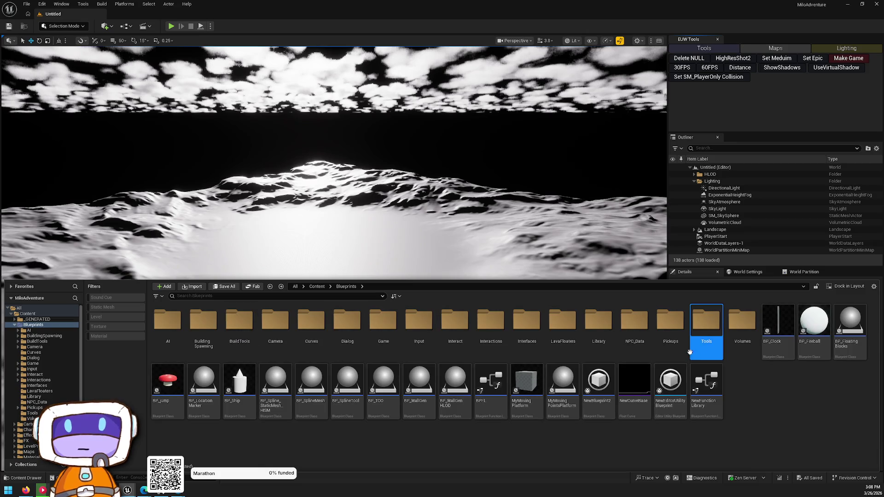
pyautogui.doubleClick(689, 352)
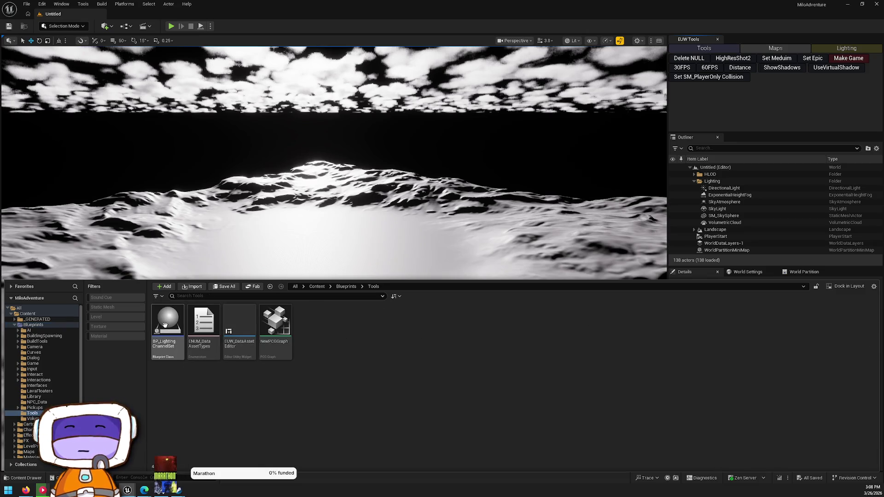
pyautogui.hotkey('alt', 'Left')
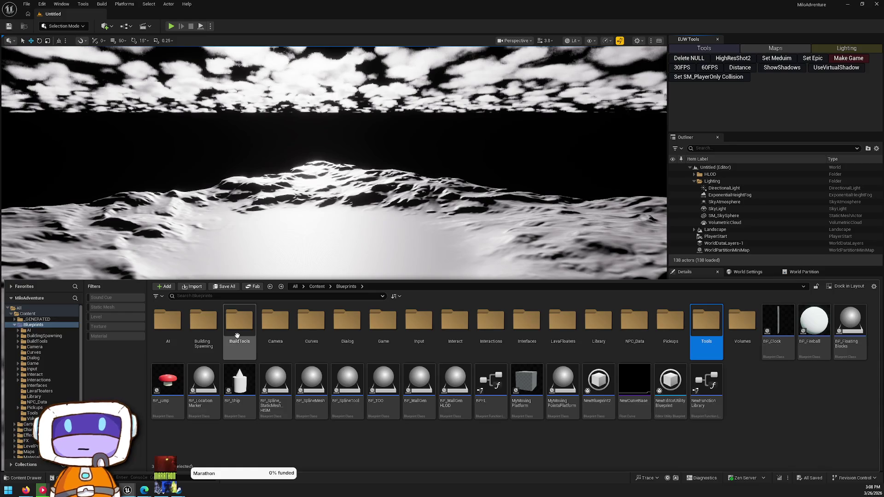
pyautogui.doubleClick(237, 335)
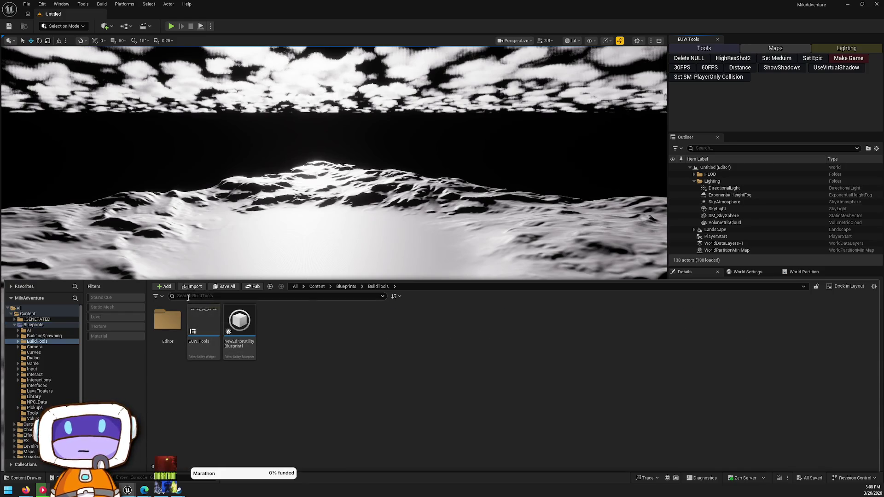
# Start migrating EUW_Tools and confirm the Asset Report.
pyautogui.rightClick(205, 324)
pyautogui.moveTo(281, 322)
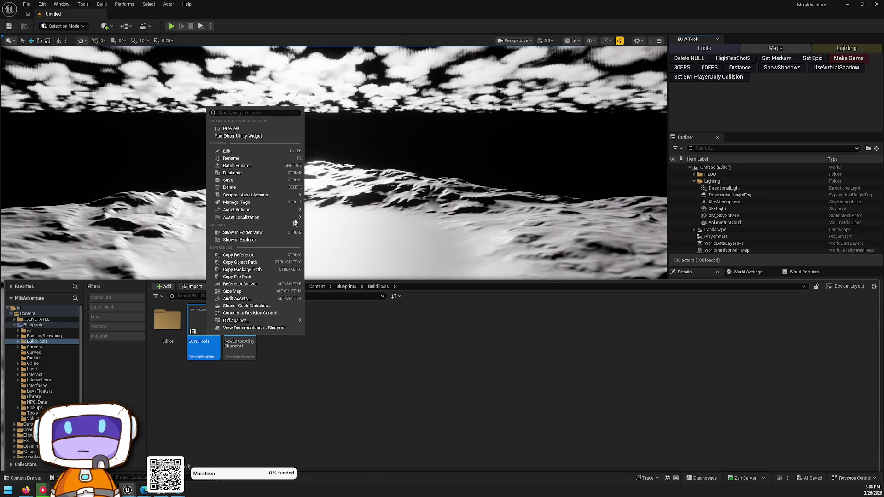
pyautogui.moveTo(288, 212)
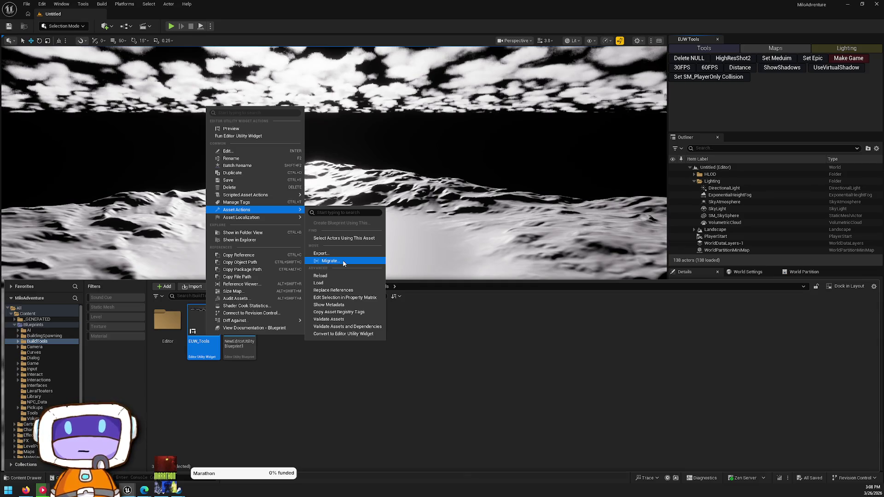
pyautogui.click(343, 262)
pyautogui.click(497, 329)
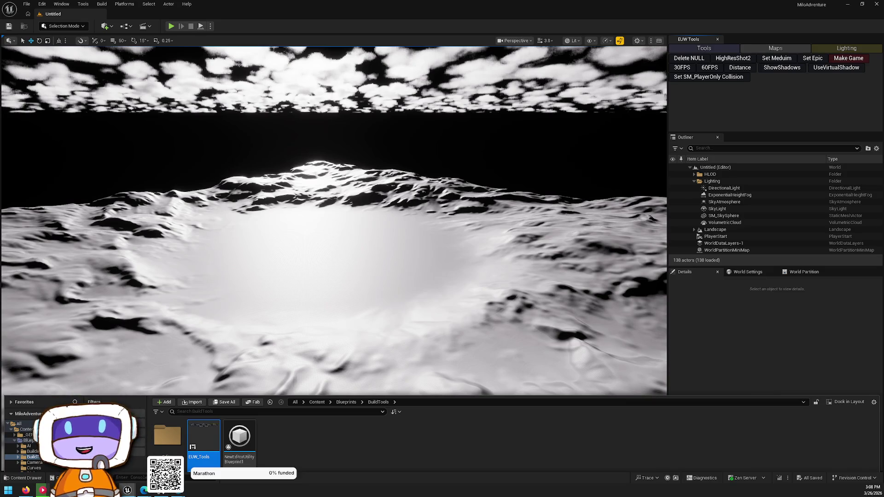
# Approve all four overwrite prompts to finish migrating, then leave the editor.
pyautogui.click(465, 259)
pyautogui.click(466, 259)
pyautogui.click(466, 259)
pyautogui.click(465, 258)
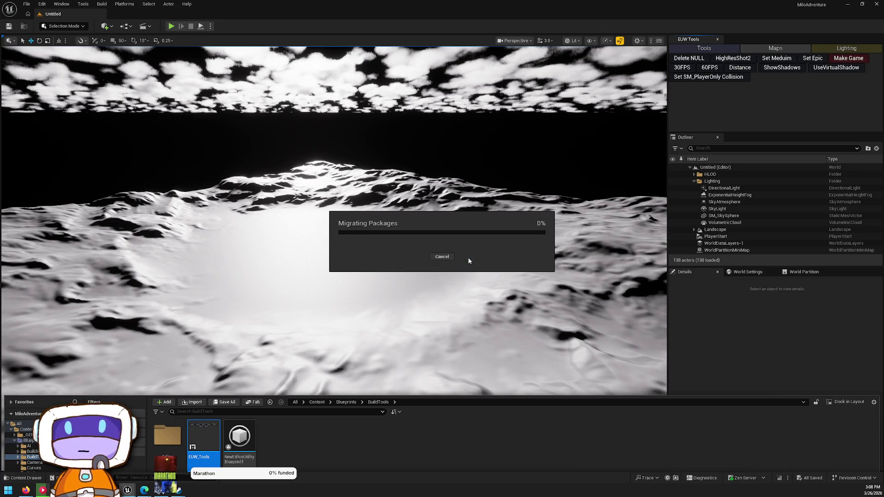
pyautogui.press('super+d')
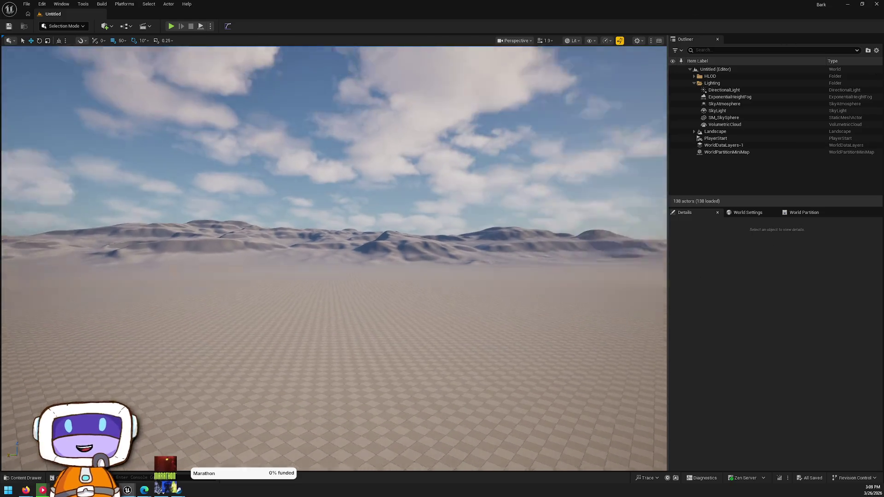
# Run the EUW_Tools widget and switch its panel to the Lighting page.
pyautogui.hotkey('ctrl', 'space')
pyautogui.rightClick(203, 330)
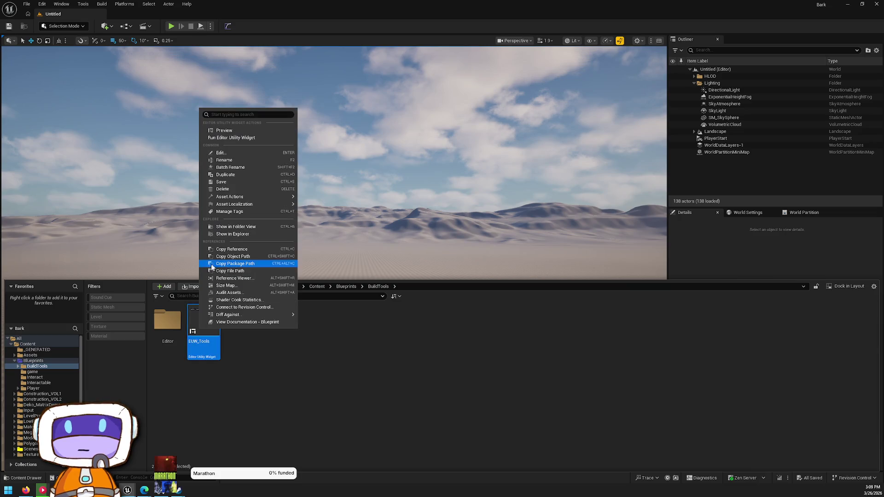
pyautogui.click(252, 138)
pyautogui.click(726, 49)
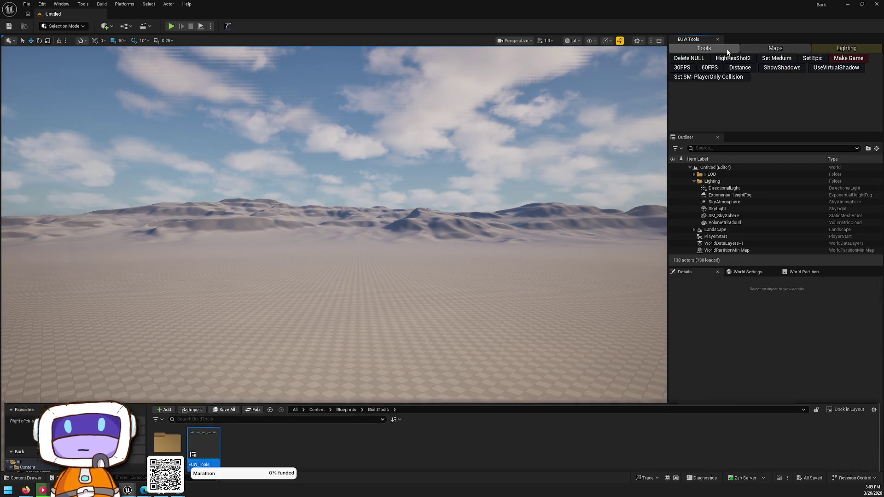
pyautogui.click(817, 48)
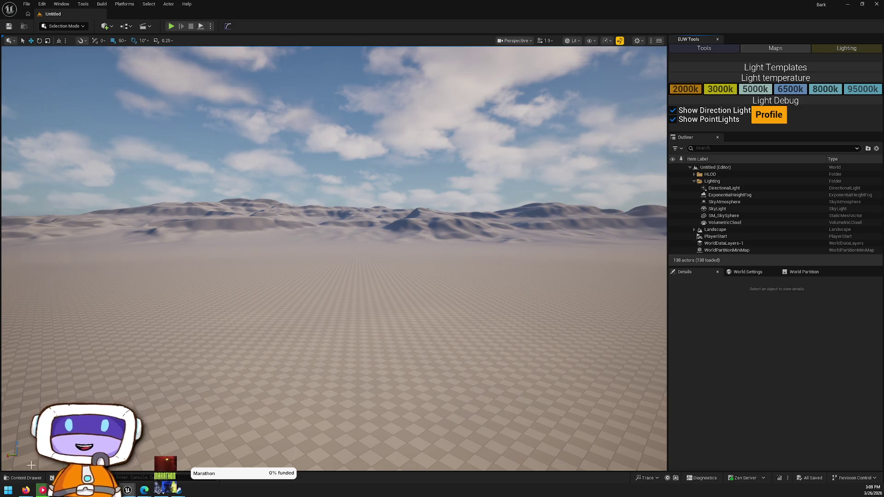
# Open the L_Testing level from Content > Scenes.
pyautogui.click(24, 478)
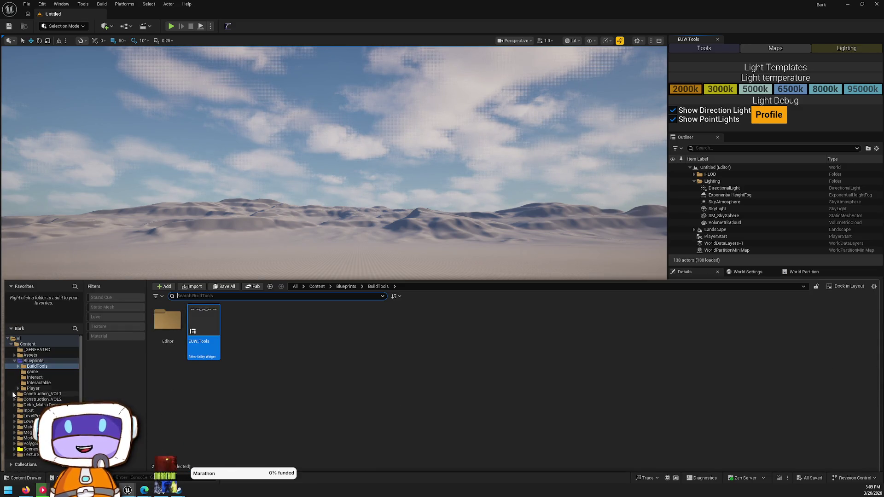
pyautogui.click(35, 346)
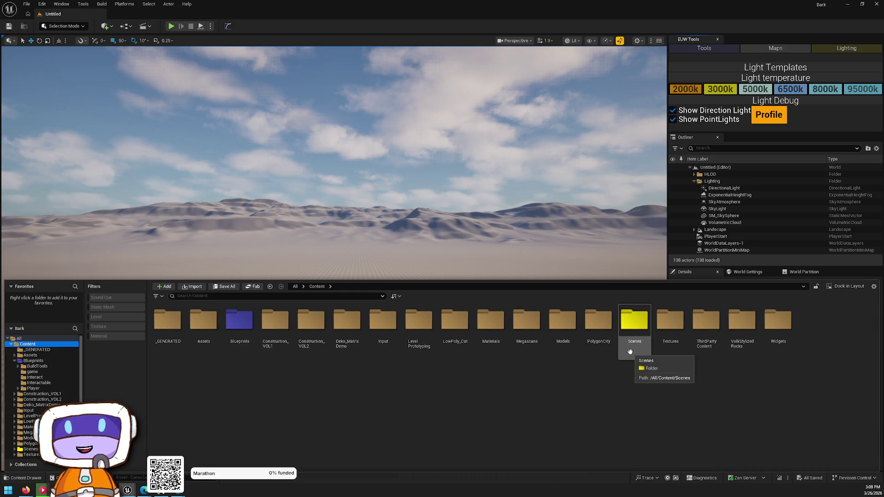
pyautogui.doubleClick(630, 352)
pyautogui.doubleClick(279, 334)
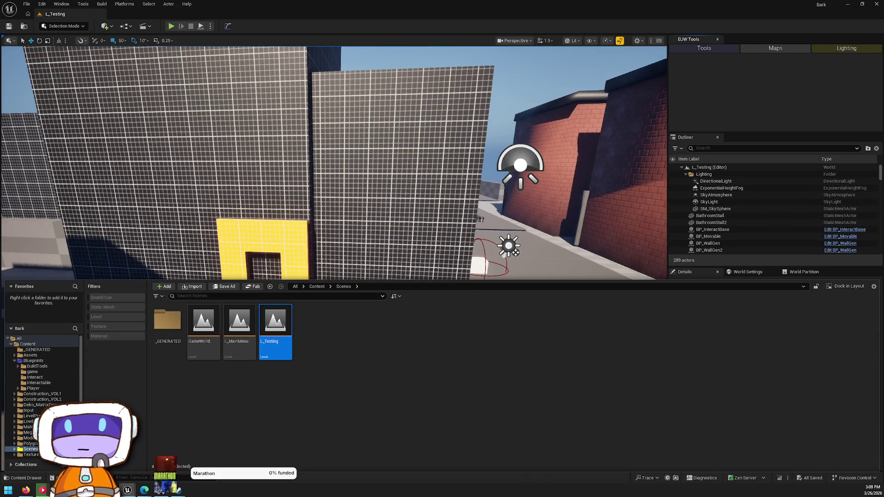
# Select the blue wall panel and ModularWallHalf19, then the sidewalk piece by the brick building.
pyautogui.moveTo(463, 185)
pyautogui.mouseDown()
pyautogui.moveTo(437, 234)
pyautogui.moveTo(414, 237)
pyautogui.moveTo(460, 234)
pyautogui.moveTo(469, 216)
pyautogui.moveTo(382, 192)
pyautogui.mouseUp()
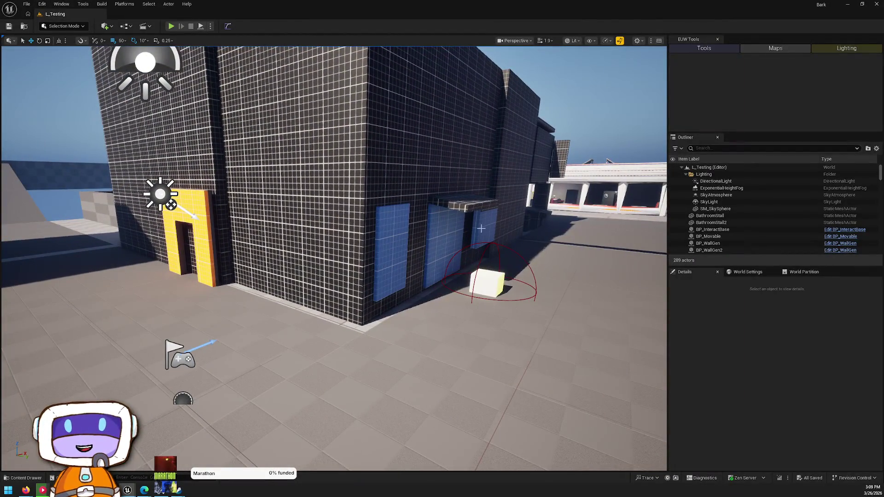
pyautogui.click(480, 228)
pyautogui.moveTo(480, 228); pyautogui.dragTo(481, 260)
pyautogui.keyDown('ctrl'); pyautogui.click(485, 263); pyautogui.keyUp('ctrl')
pyautogui.moveTo(421, 265)
pyautogui.mouseDown()
pyautogui.moveTo(242, 400)
pyautogui.moveTo(241, 253)
pyautogui.moveTo(168, 253)
pyautogui.mouseUp()
pyautogui.moveTo(397, 317); pyautogui.dragTo(397, 316)
pyautogui.click(201, 168)
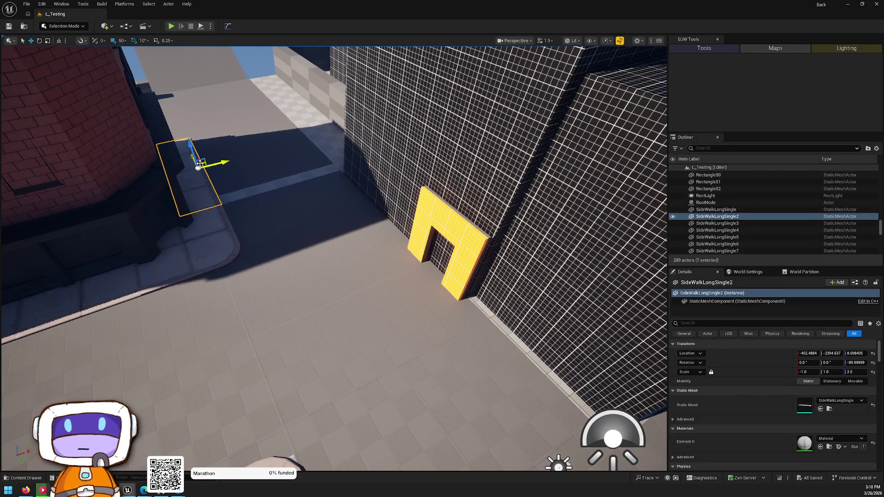
# Alt-drag two sidewalk copies along the building base at the yellow doorway.
pyautogui.keyDown('alt'); pyautogui.moveTo(201, 163); pyautogui.dragTo(412, 232); pyautogui.keyUp('alt')
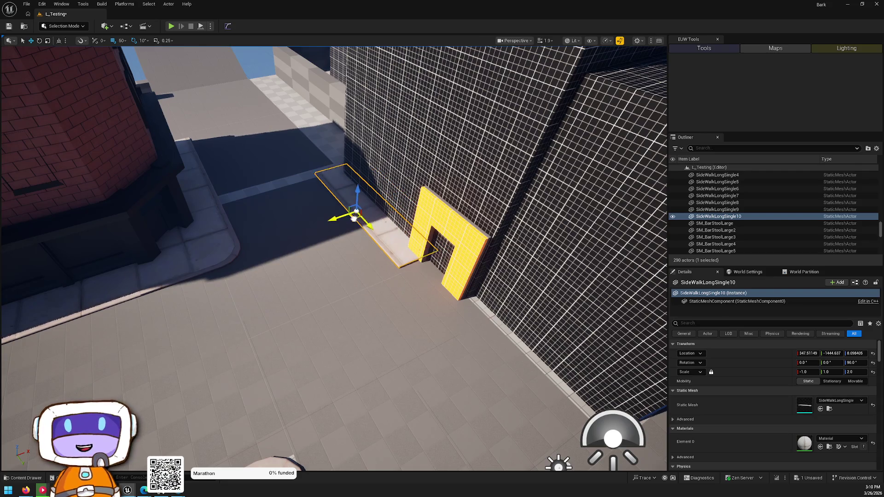
pyautogui.moveTo(376, 231)
pyautogui.keyDown('alt'); pyautogui.mouseDown()
pyautogui.moveTo(525, 405)
pyautogui.moveTo(521, 386)
pyautogui.mouseUp(); pyautogui.keyUp('alt')
pyautogui.press('Escape')
# Rotate ModularBuildingDoor3 to 270° and show the EUW Tools Lighting page.
pyautogui.moveTo(435, 277)
pyautogui.mouseDown()
pyautogui.moveTo(396, 248)
pyautogui.moveTo(432, 230)
pyautogui.moveTo(401, 231)
pyautogui.moveTo(433, 239)
pyautogui.moveTo(406, 182)
pyautogui.mouseUp()
pyautogui.moveTo(508, 291)
pyautogui.mouseDown()
pyautogui.moveTo(511, 316)
pyautogui.moveTo(400, 365)
pyautogui.moveTo(139, 361)
pyautogui.moveTo(192, 368)
pyautogui.moveTo(397, 340)
pyautogui.moveTo(358, 350)
pyautogui.moveTo(375, 364)
pyautogui.moveTo(367, 292)
pyautogui.moveTo(380, 278)
pyautogui.moveTo(299, 282)
pyautogui.moveTo(322, 258)
pyautogui.moveTo(277, 249)
pyautogui.moveTo(313, 240)
pyautogui.moveTo(285, 230)
pyautogui.moveTo(295, 239)
pyautogui.moveTo(277, 258)
pyautogui.moveTo(295, 286)
pyautogui.mouseUp()
pyautogui.click(513, 316)
pyautogui.press('e')
pyautogui.press('Escape')
pyautogui.click(845, 50)
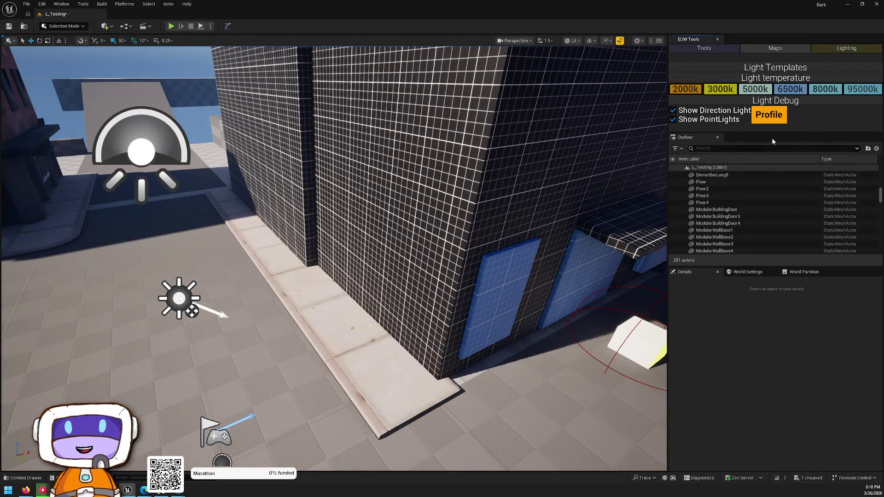
pyautogui.moveTo(561, 138); pyautogui.dragTo(511, 147)
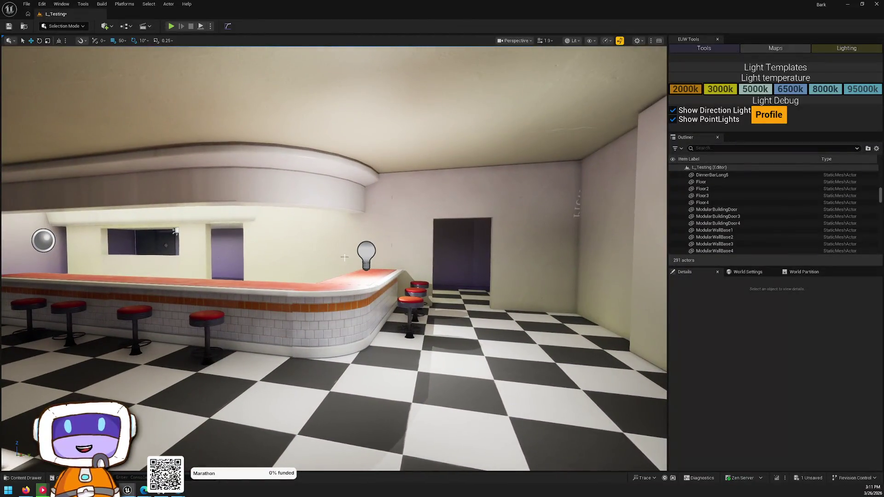
pyautogui.click(366, 251)
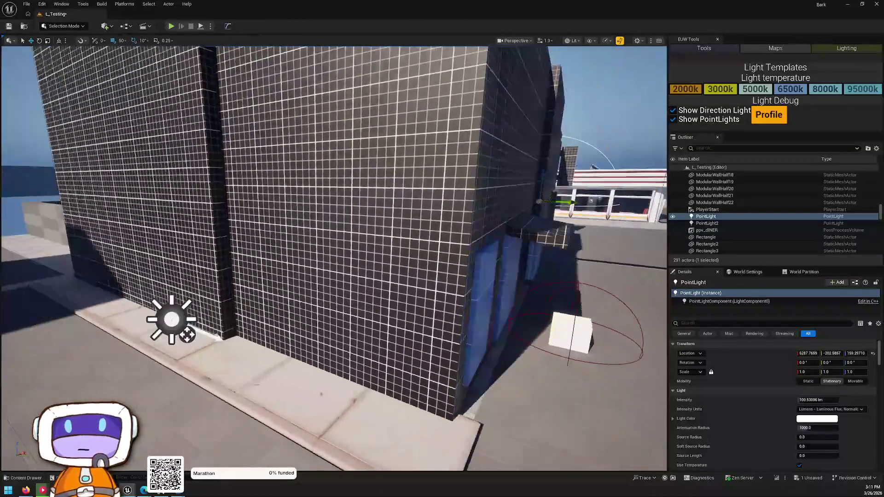
pyautogui.click(442, 295)
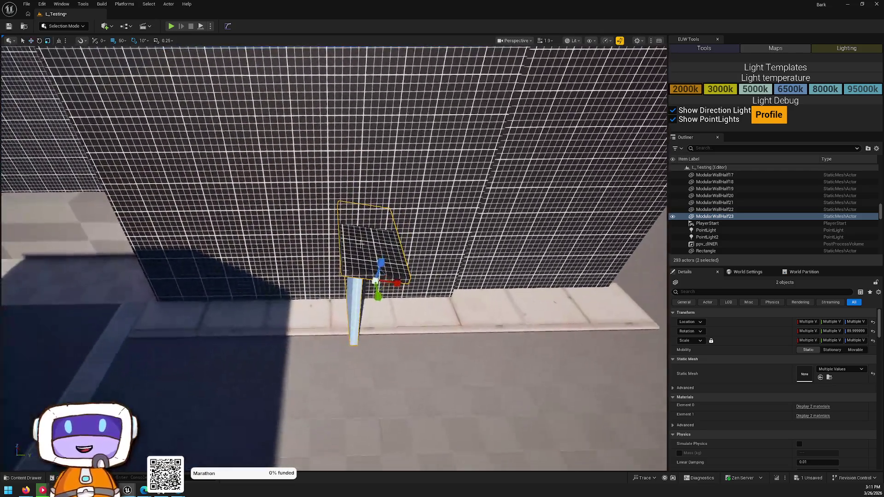
pyautogui.press('e')
pyautogui.moveTo(364, 265); pyautogui.dragTo(388, 311)
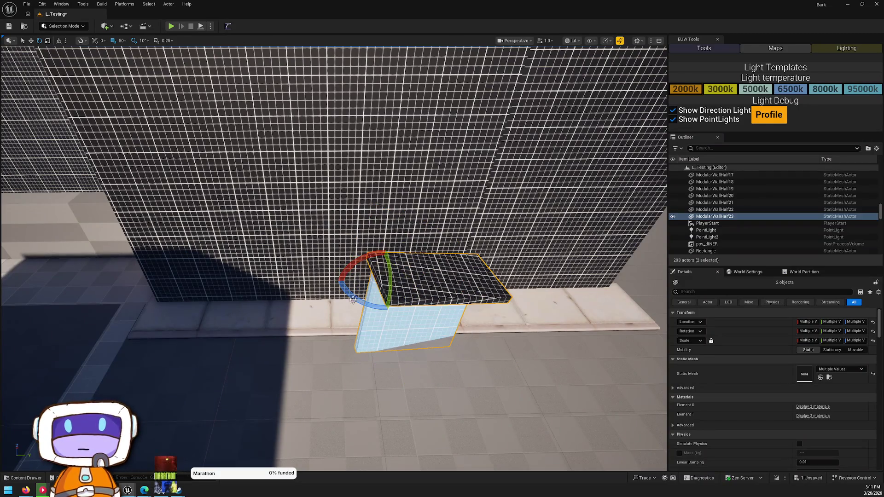
pyautogui.moveTo(368, 258)
pyautogui.mouseDown()
pyautogui.moveTo(499, 263)
pyautogui.moveTo(474, 258)
pyautogui.mouseUp()
pyautogui.moveTo(453, 209)
pyautogui.mouseDown()
pyautogui.moveTo(467, 230)
pyautogui.moveTo(469, 174)
pyautogui.moveTo(533, 61)
pyautogui.mouseUp()
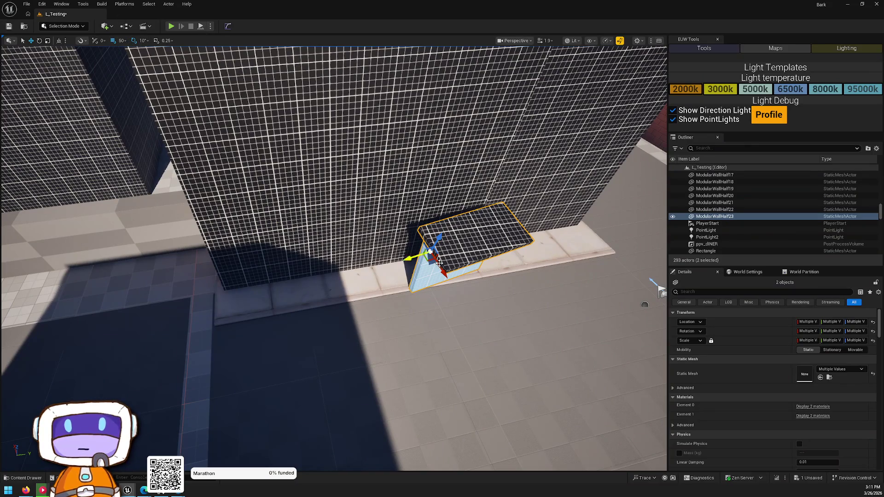
pyautogui.moveTo(420, 261)
pyautogui.mouseDown()
pyautogui.moveTo(327, 241)
pyautogui.moveTo(349, 266)
pyautogui.moveTo(382, 230)
pyautogui.moveTo(392, 167)
pyautogui.mouseUp()
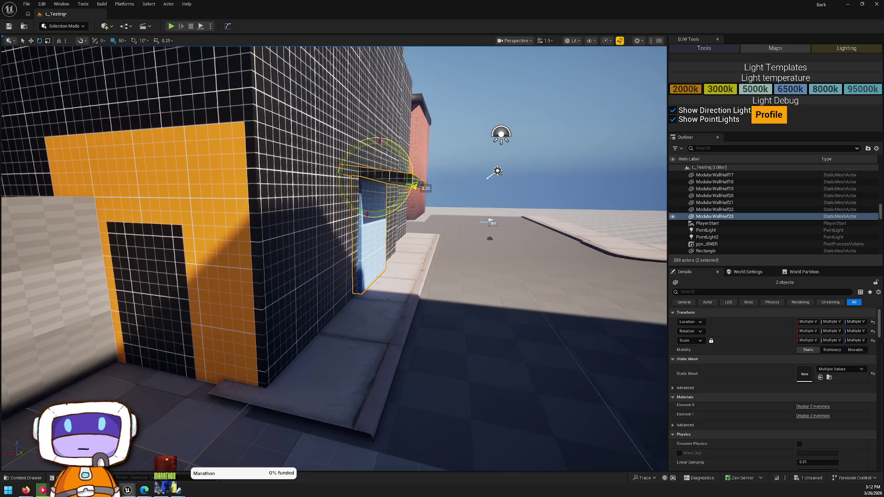
pyautogui.press('Escape')
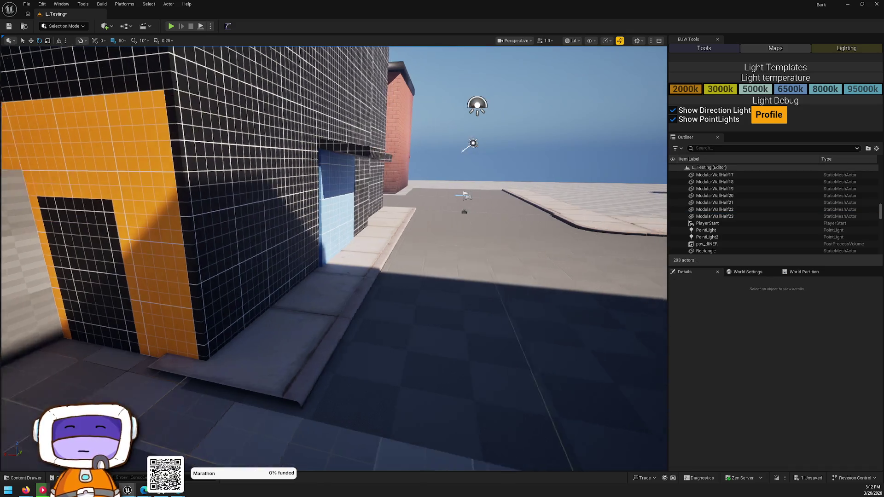
pyautogui.press('s')
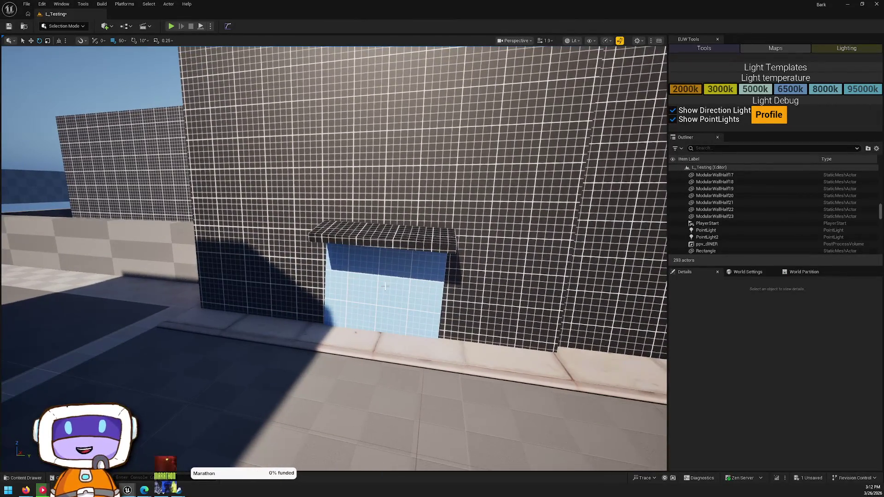
pyautogui.click(433, 229)
pyautogui.keyDown('ctrl'); pyautogui.click(435, 244); pyautogui.keyUp('ctrl')
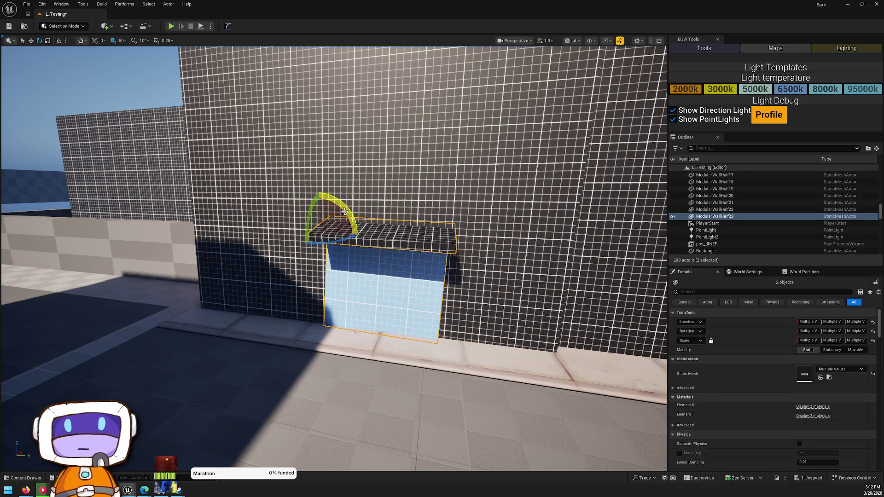
pyautogui.press('Escape')
pyautogui.press('s')
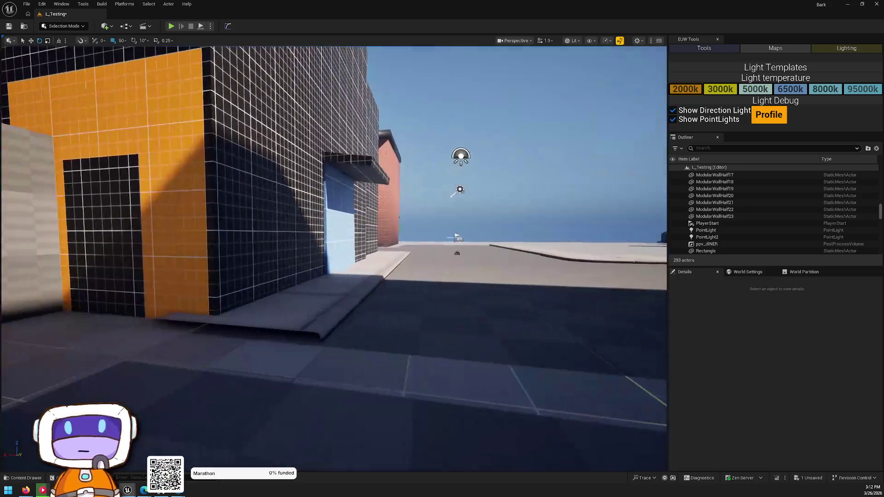
pyautogui.moveTo(390, 270); pyautogui.dragTo(383, 269)
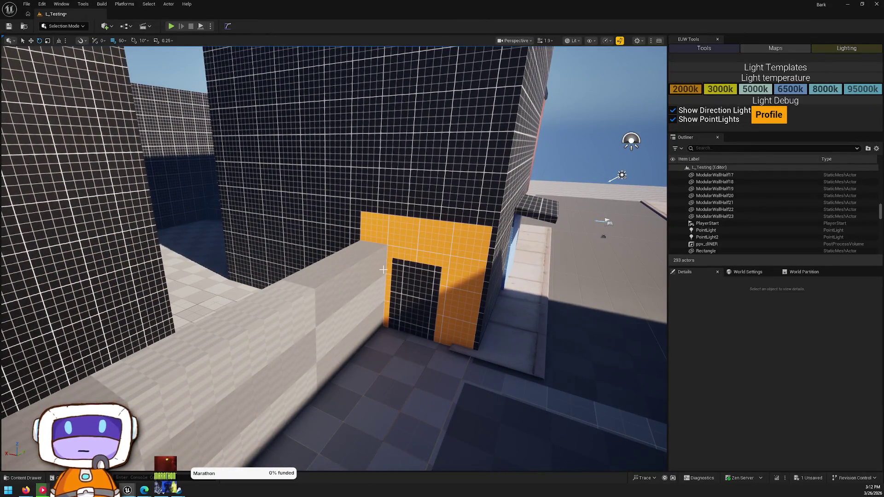
pyautogui.click(294, 184)
# Set the low checker wall CubeGridToolOutput19's Element 0 material to M_Grid.
pyautogui.moveTo(295, 184); pyautogui.dragTo(295, 184)
pyautogui.moveTo(449, 176); pyautogui.dragTo(449, 176)
pyautogui.click(460, 240)
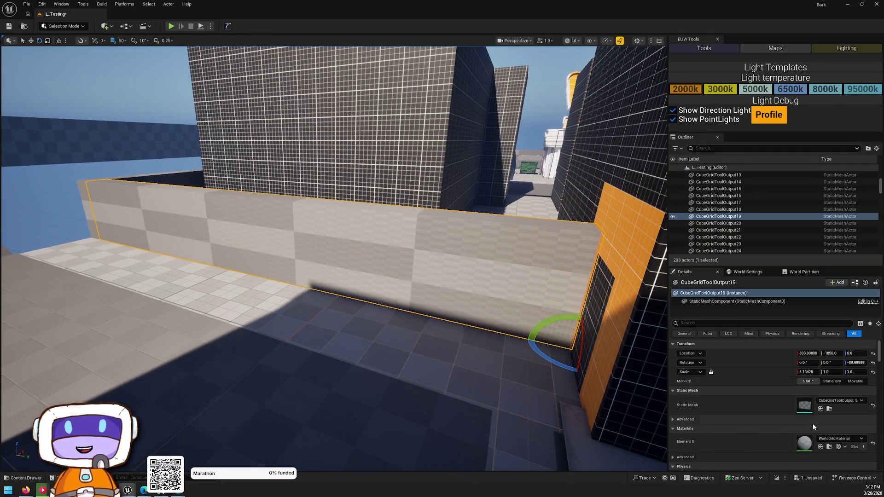
pyautogui.click(847, 439)
pyautogui.write('rid')
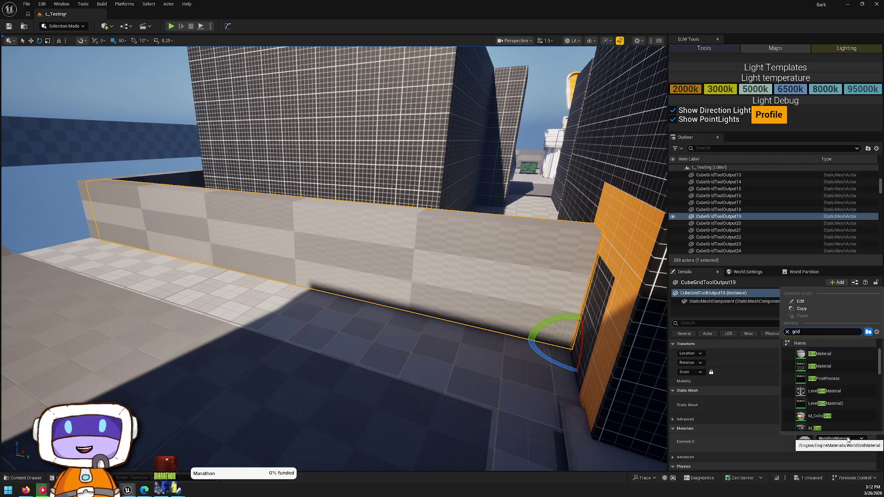
pyautogui.scroll(-2, 847, 378)
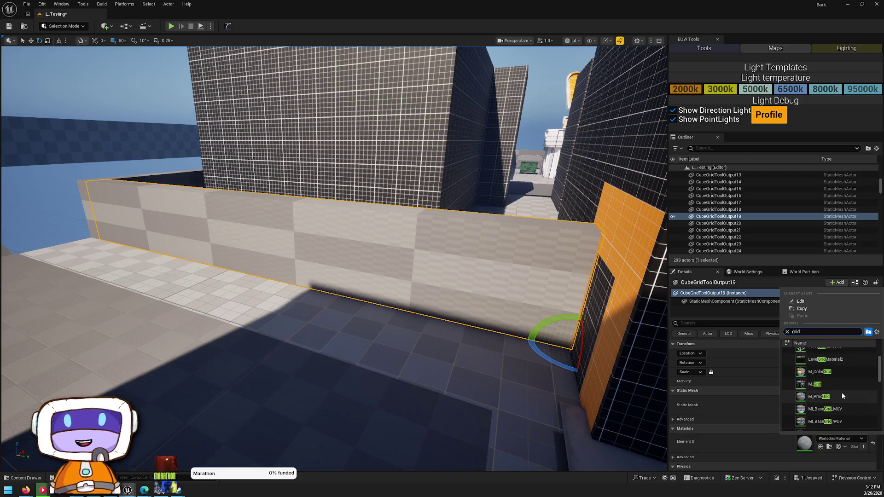
pyautogui.click(835, 386)
# Fly toward the orange doorway and select the doorway piece.
pyautogui.press('w')
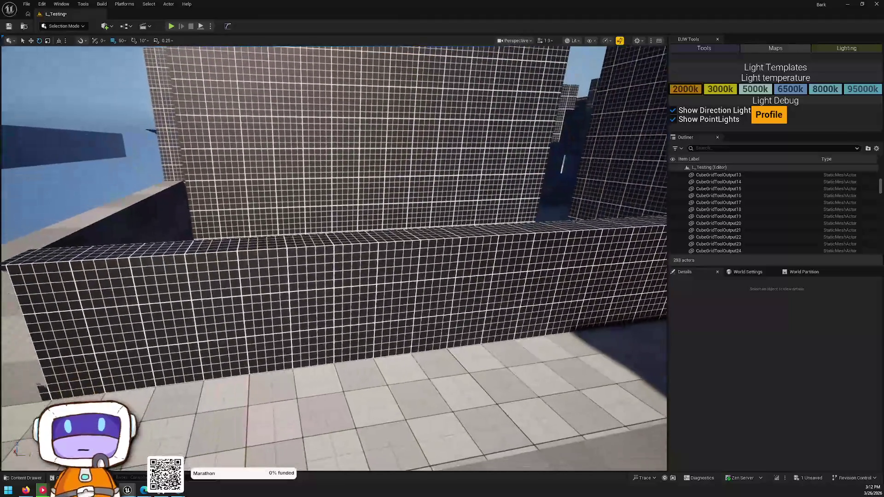
pyautogui.press('w')
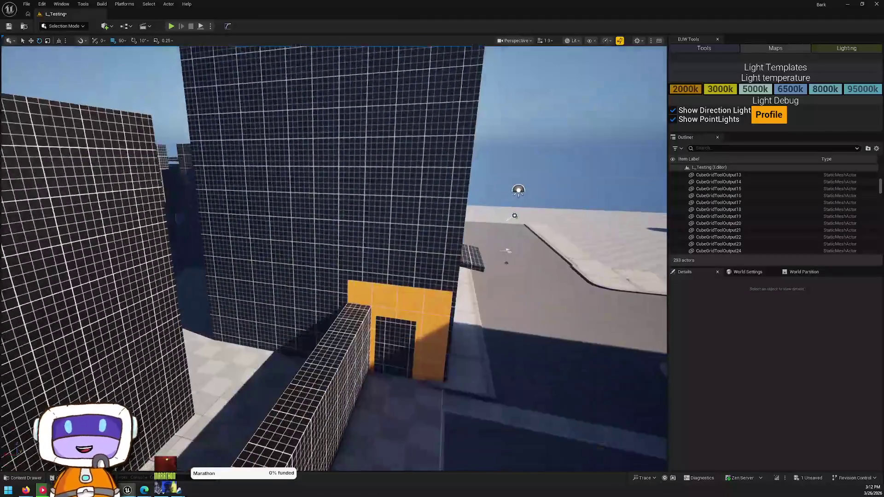
pyautogui.click(373, 302)
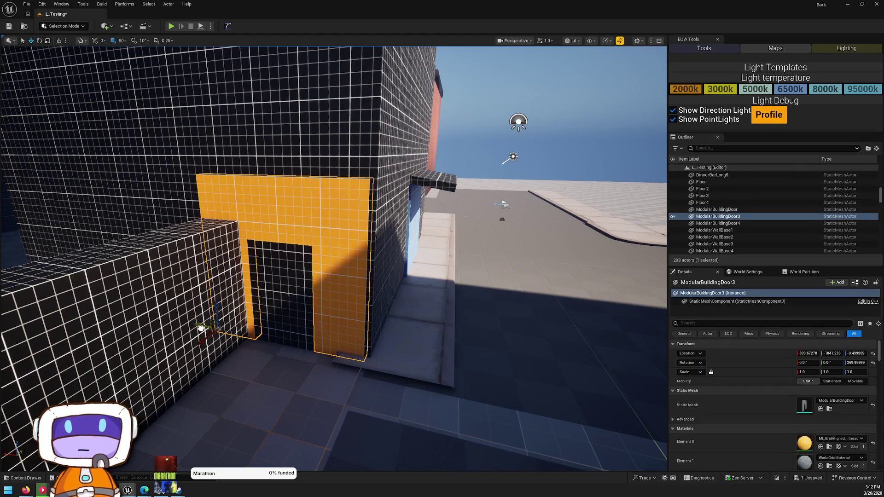
# Duplicate grid cube Cube12 as Cube14 in front of the two brick buildings, stretched to Y scale 22.27.
pyautogui.press('w')
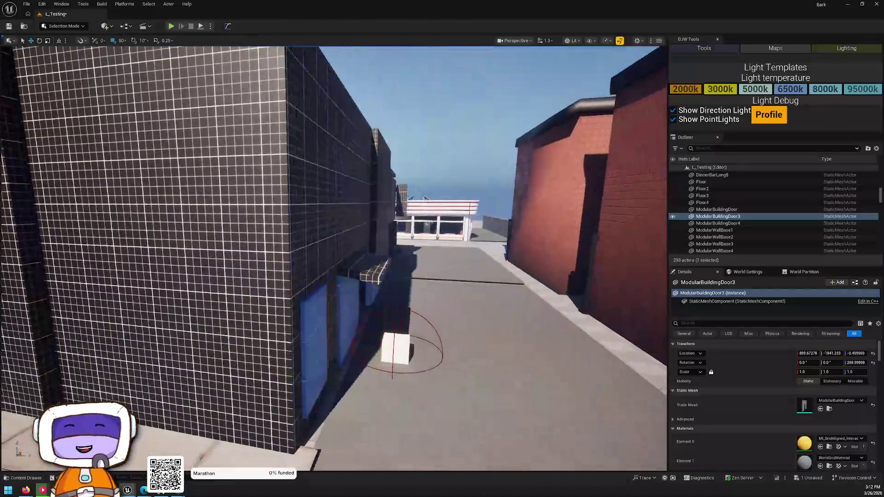
pyautogui.press('w')
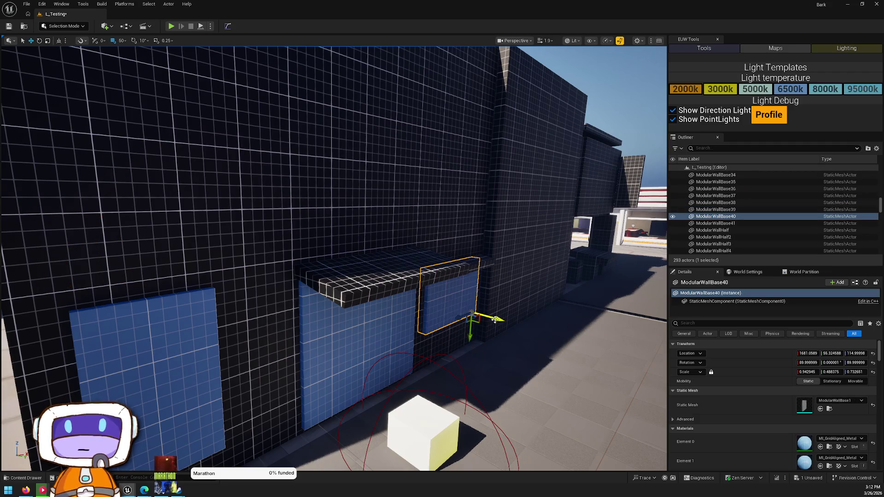
pyautogui.press('Escape')
pyautogui.press('s')
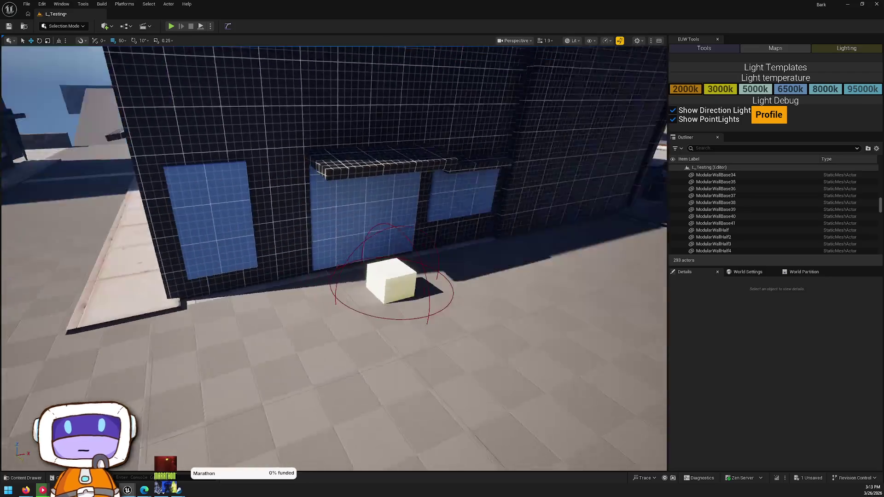
pyautogui.press('w')
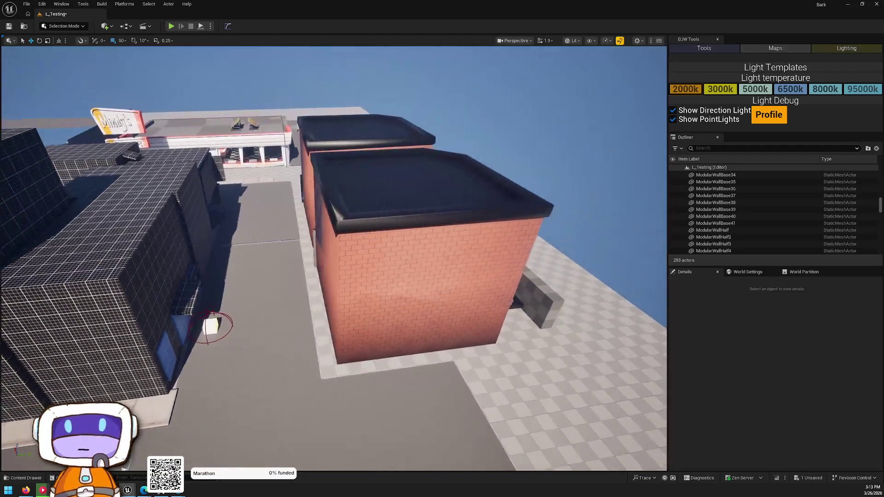
pyautogui.press('s')
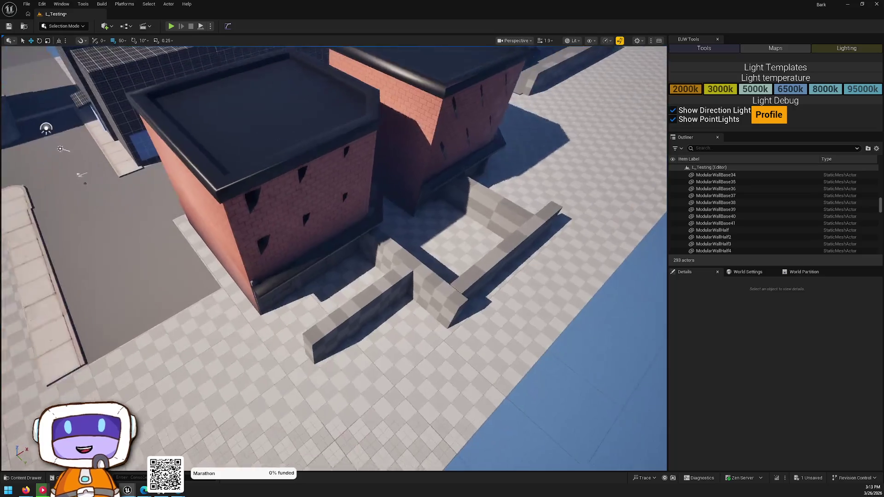
pyautogui.press('d')
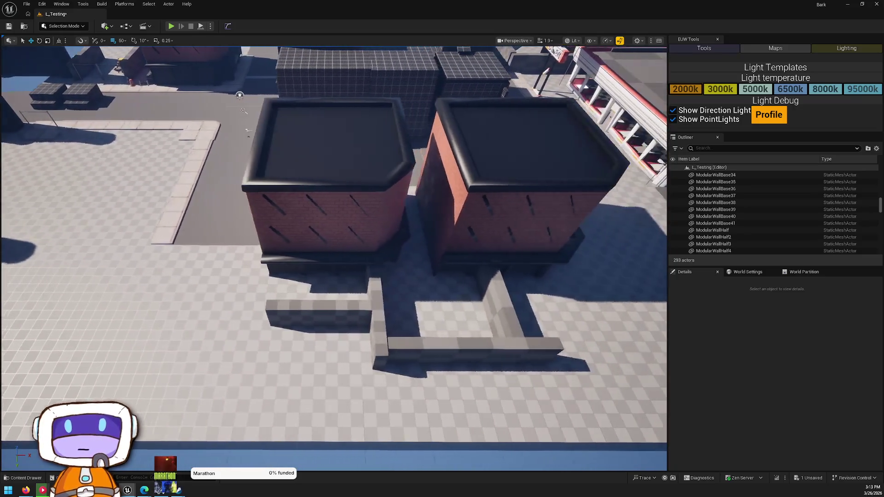
pyautogui.click(289, 95)
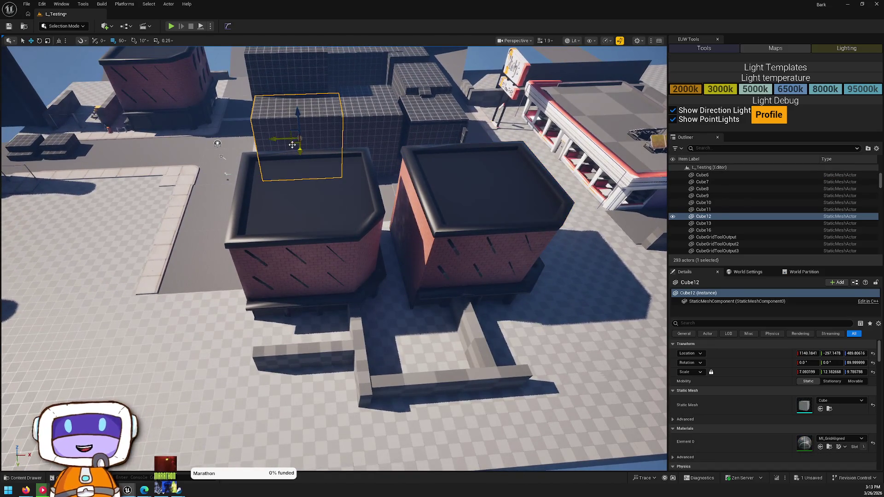
pyautogui.moveTo(413, 332); pyautogui.dragTo(409, 422)
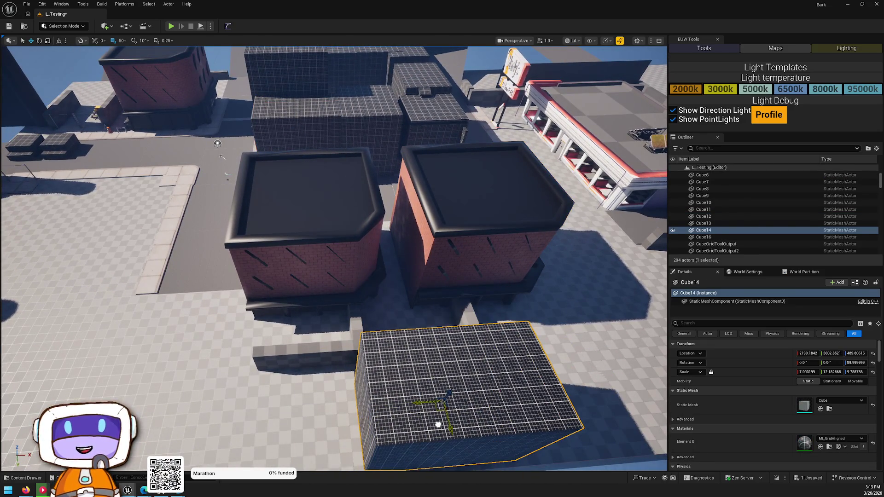
pyautogui.press('f')
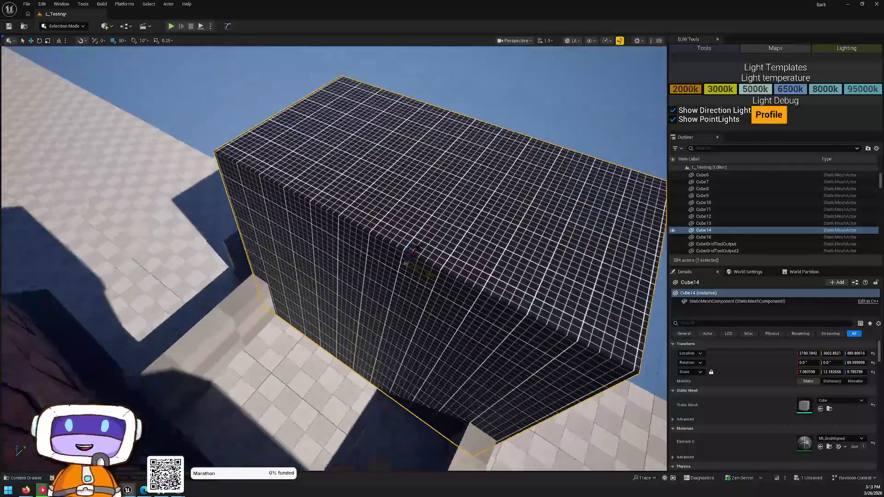
pyautogui.moveTo(454, 348)
pyautogui.mouseDown()
pyautogui.moveTo(432, 332)
pyautogui.moveTo(453, 348)
pyautogui.mouseUp()
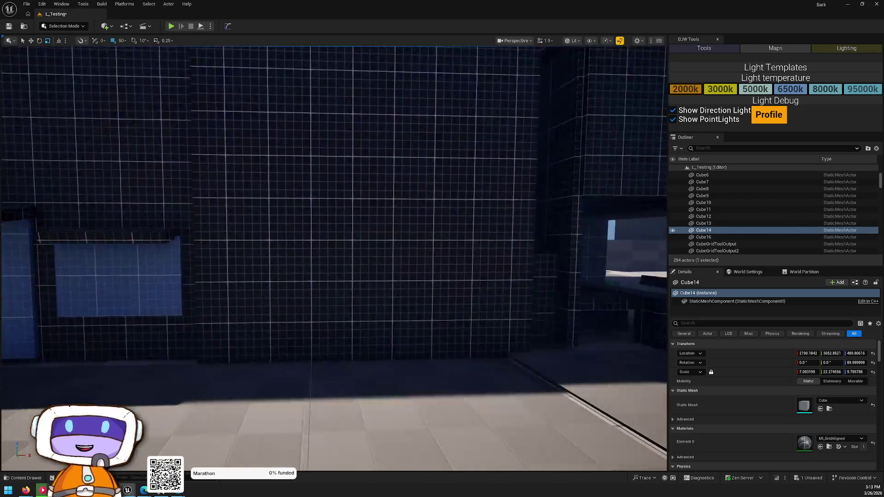
pyautogui.click(359, 193)
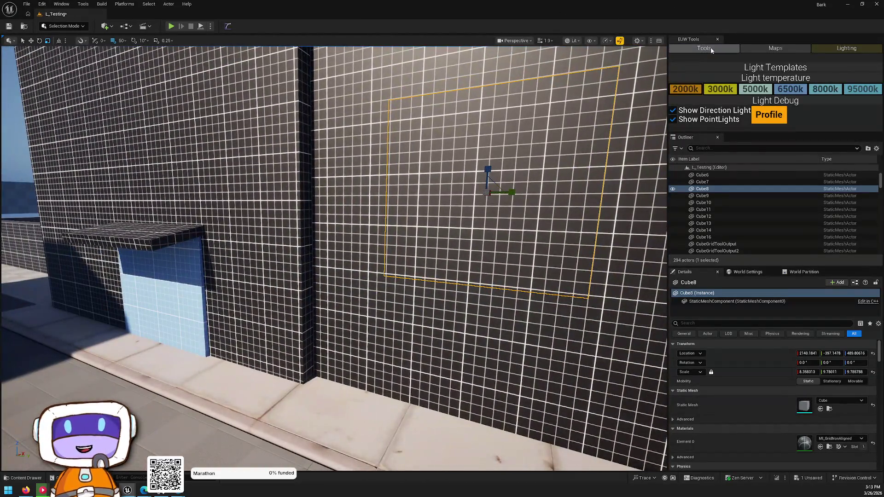
pyautogui.click(711, 50)
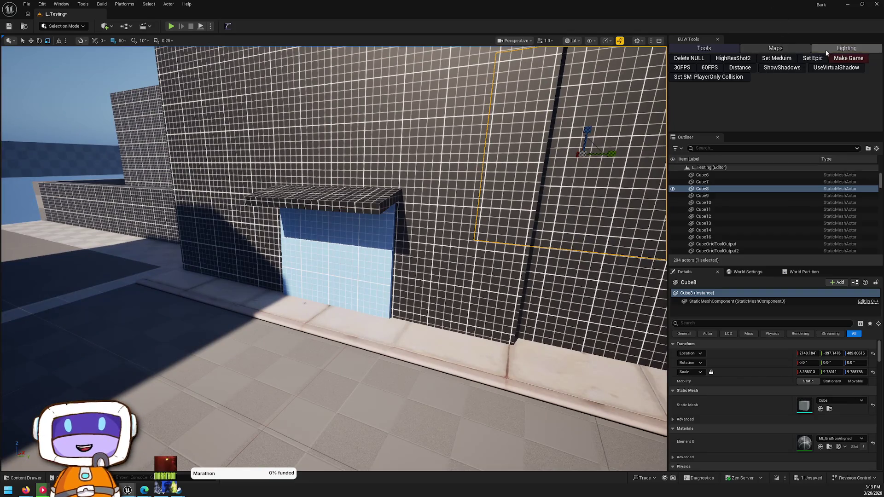
pyautogui.click(827, 49)
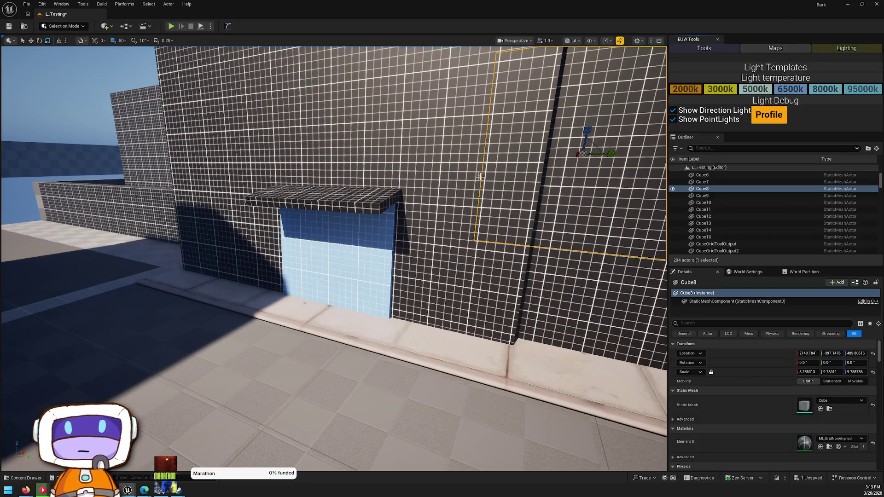
pyautogui.click(427, 213)
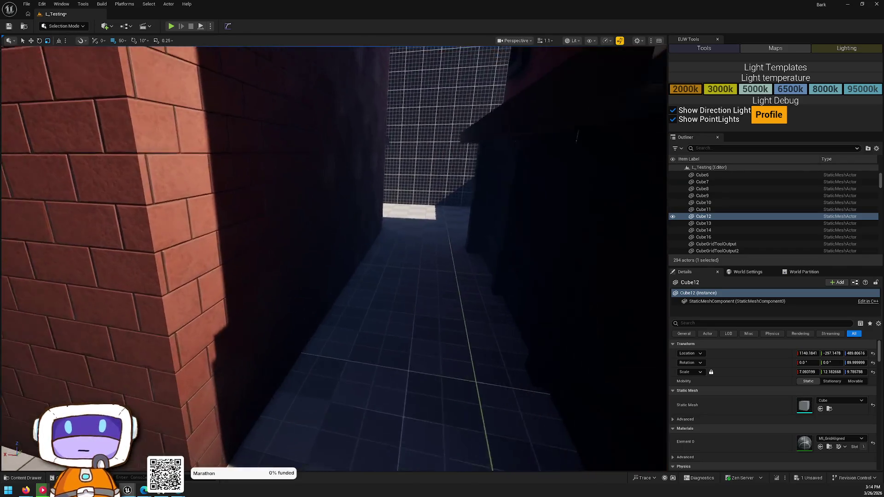
# Fly down the alley and copy the small grid cube from the brick wall onto the tiled floor.
pyautogui.hotkey('ctrl', 'space')
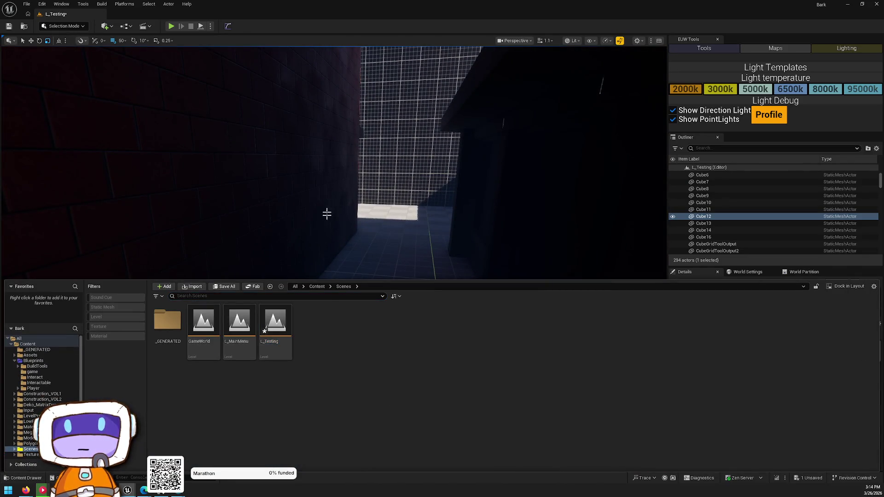
pyautogui.rightClick(325, 235)
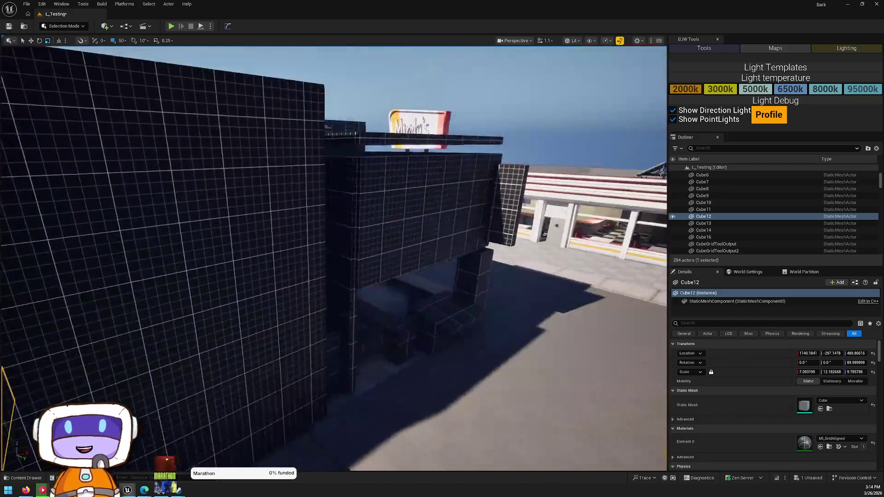
pyautogui.press('w')
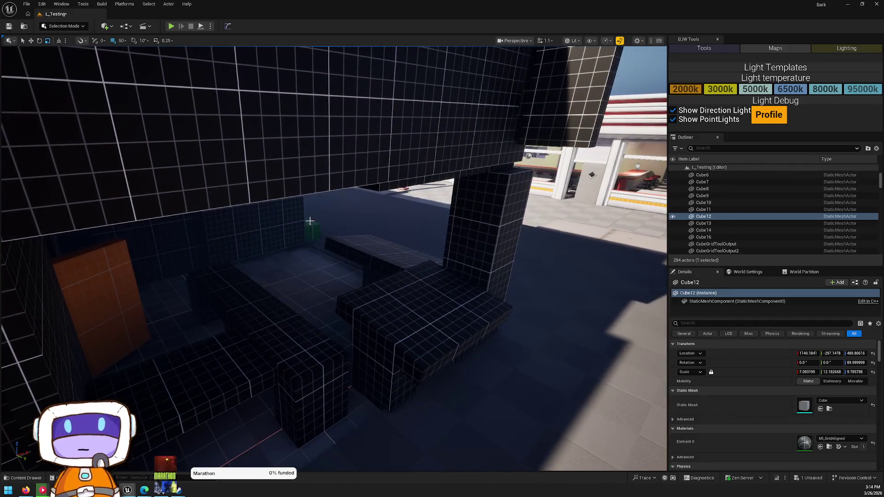
pyautogui.click(310, 221)
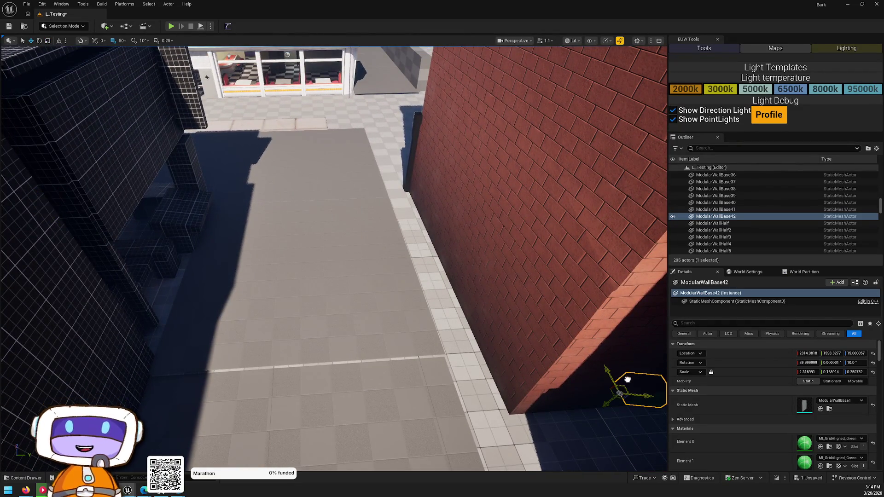
pyautogui.press('w')
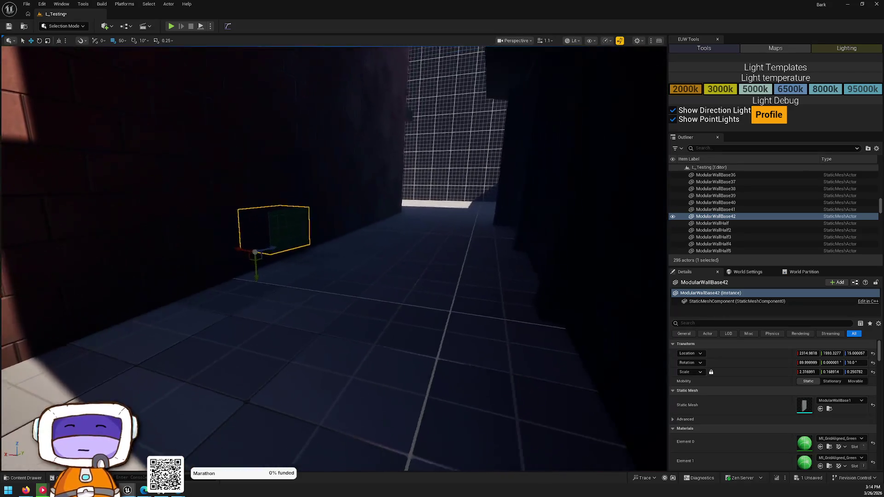
pyautogui.moveTo(311, 275); pyautogui.dragTo(343, 274)
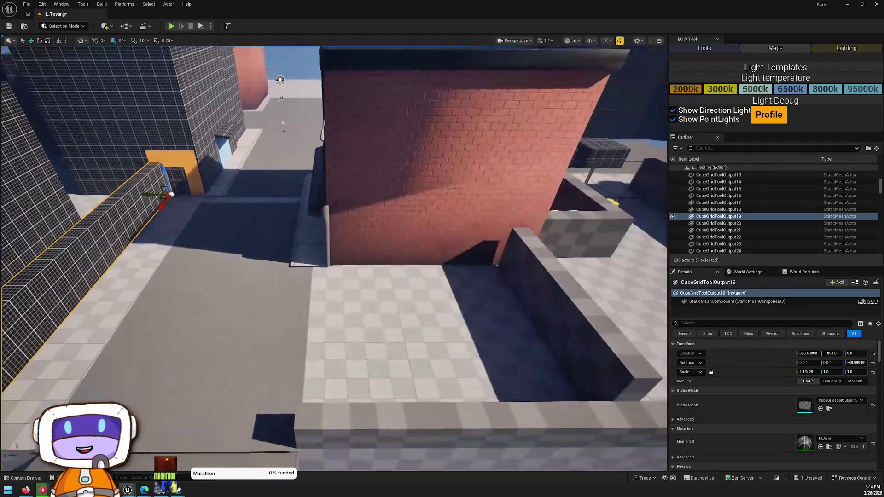
pyautogui.scroll(-5, 472, 162)
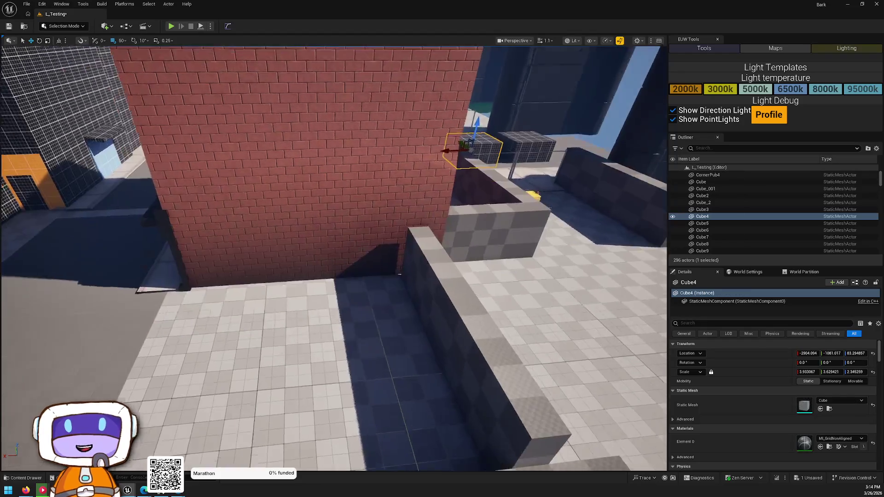
pyautogui.click(486, 154)
pyautogui.moveTo(485, 153)
pyautogui.mouseDown()
pyautogui.moveTo(230, 350)
pyautogui.moveTo(280, 271)
pyautogui.mouseUp()
pyautogui.press('f')
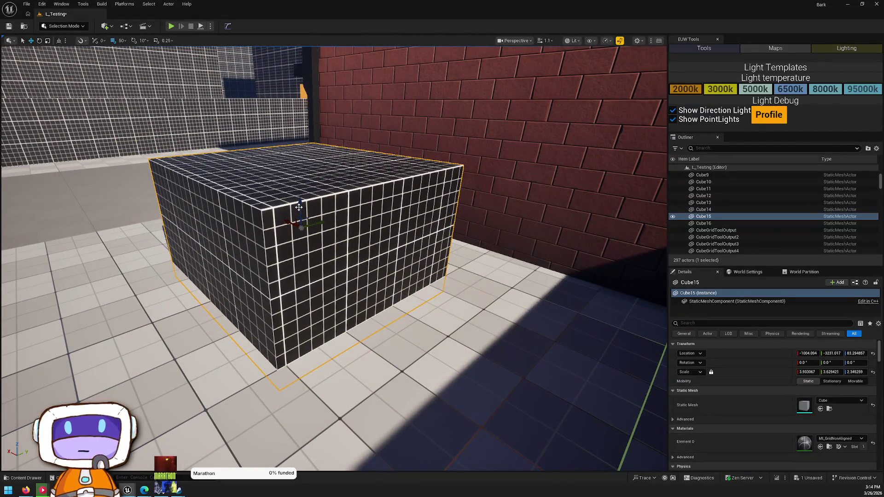
# Raise the new Cube15 by 50 units and flatten it to Z scale about 1.18.
pyautogui.moveTo(299, 201)
pyautogui.mouseDown()
pyautogui.moveTo(300, 174)
pyautogui.moveTo(449, 207)
pyautogui.moveTo(380, 246)
pyautogui.mouseUp()
pyautogui.moveTo(438, 173); pyautogui.dragTo(438, 189)
pyautogui.moveTo(442, 276)
pyautogui.mouseDown()
pyautogui.moveTo(378, 290)
pyautogui.moveTo(382, 304)
pyautogui.mouseUp()
# Open M_Grid through MI_GridNonAligned and move the texture-size nodes lower in the graph.
pyautogui.doubleClick(806, 448)
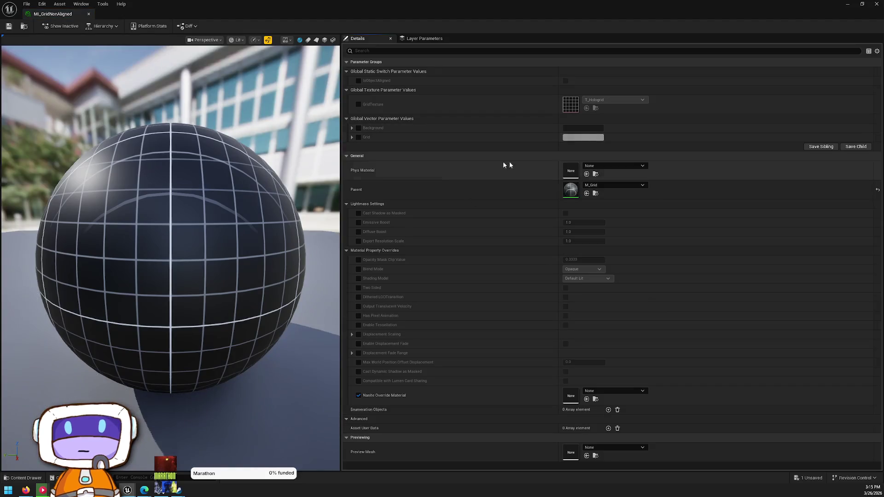
pyautogui.doubleClick(570, 189)
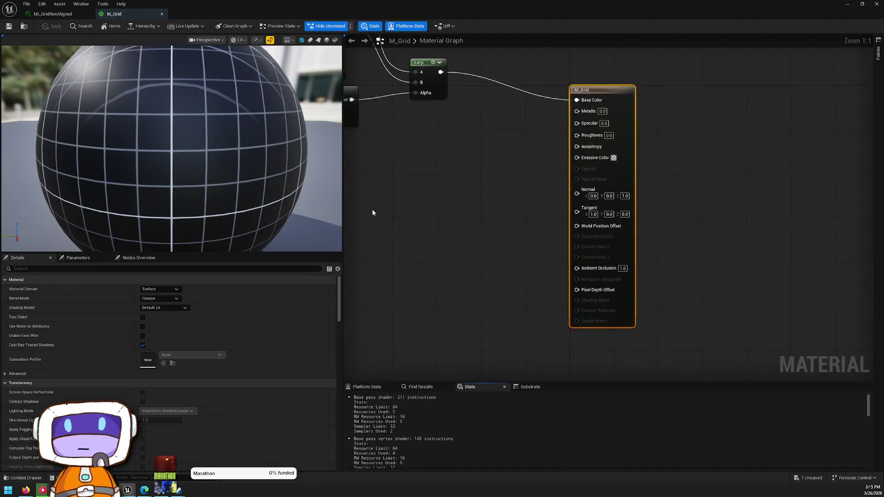
pyautogui.moveTo(437, 164)
pyautogui.mouseDown()
pyautogui.moveTo(628, 212)
pyautogui.moveTo(626, 198)
pyautogui.moveTo(626, 266)
pyautogui.mouseUp()
pyautogui.moveTo(486, 142); pyautogui.dragTo(495, 196)
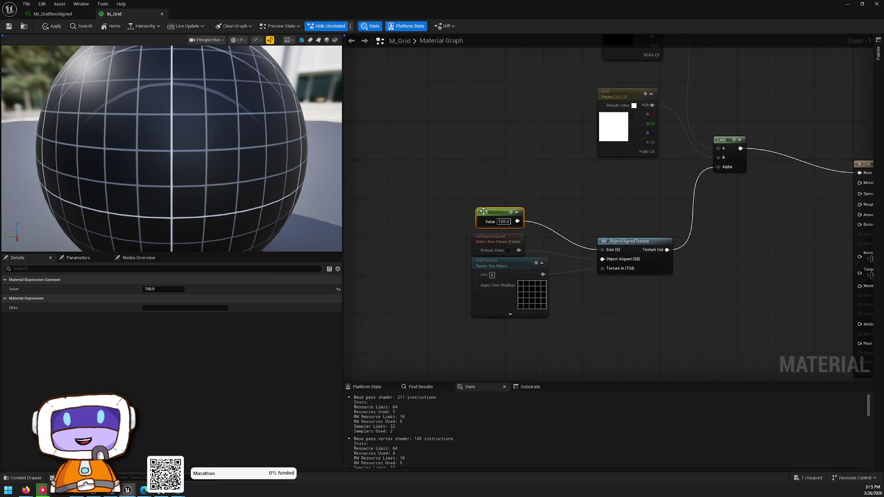
pyautogui.click(451, 245)
pyautogui.scroll(-5, 234, 116)
pyautogui.moveTo(234, 116)
pyautogui.mouseDown()
pyautogui.moveTo(216, 120)
pyautogui.moveTo(249, 111)
pyautogui.moveTo(239, 115)
pyautogui.mouseUp()
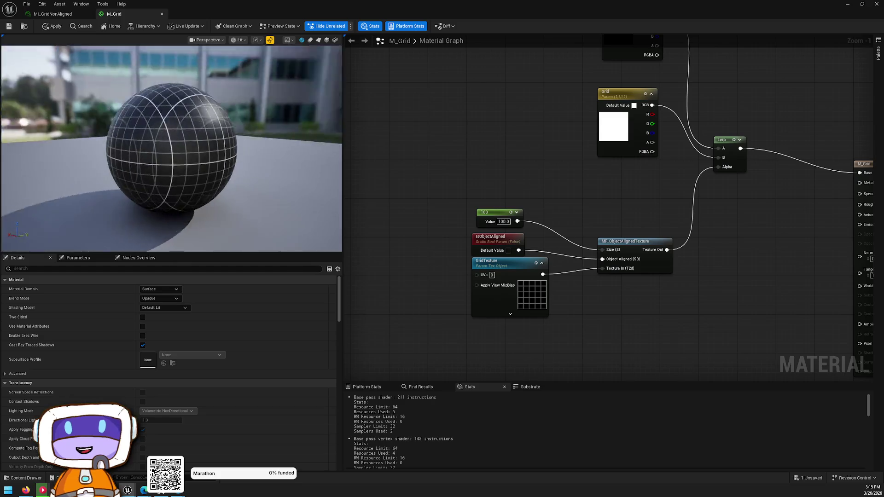
pyautogui.scroll(4, 294, 127)
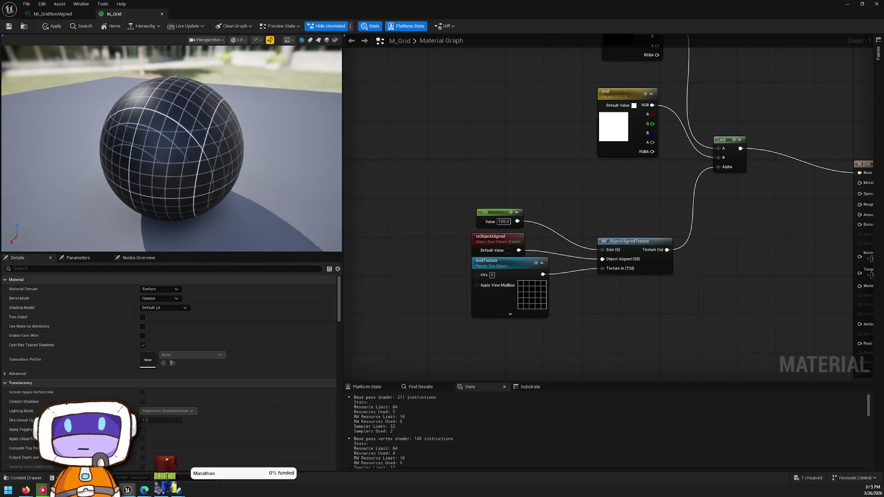
# Move the Background and Grid parameter nodes lower and bring the Lerp node level with Grid.
pyautogui.moveTo(579, 61); pyautogui.dragTo(522, 175)
pyautogui.moveTo(492, 92); pyautogui.dragTo(579, 292)
pyautogui.moveTo(553, 229)
pyautogui.mouseDown()
pyautogui.moveTo(501, 256)
pyautogui.moveTo(548, 278)
pyautogui.mouseUp()
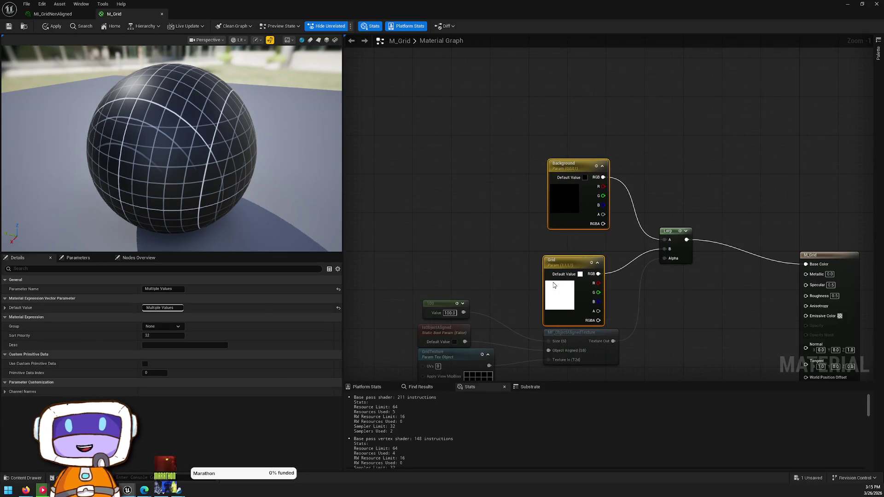
pyautogui.click(656, 286)
pyautogui.moveTo(656, 286); pyautogui.dragTo(584, 235)
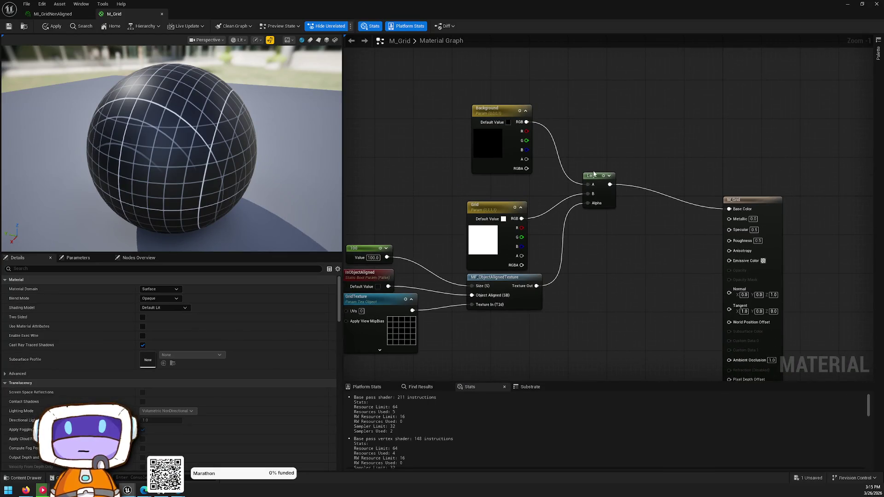
pyautogui.moveTo(588, 175); pyautogui.dragTo(597, 205)
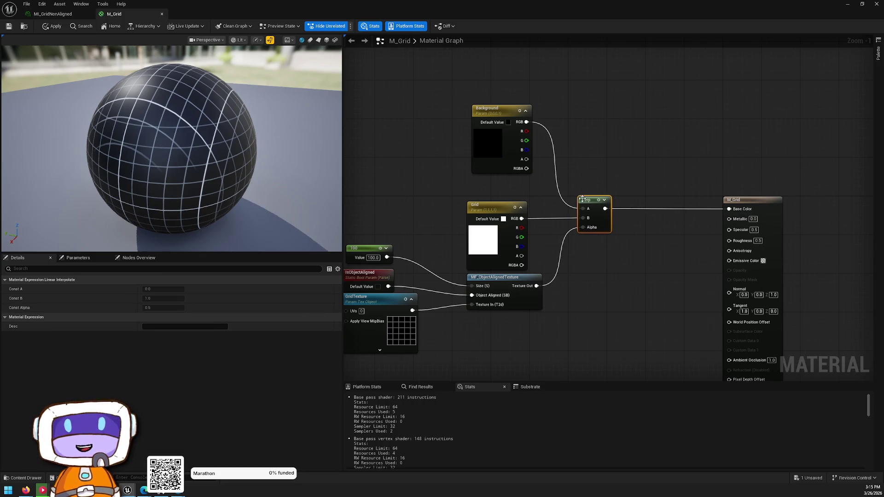
pyautogui.click(418, 174)
pyautogui.click(476, 132)
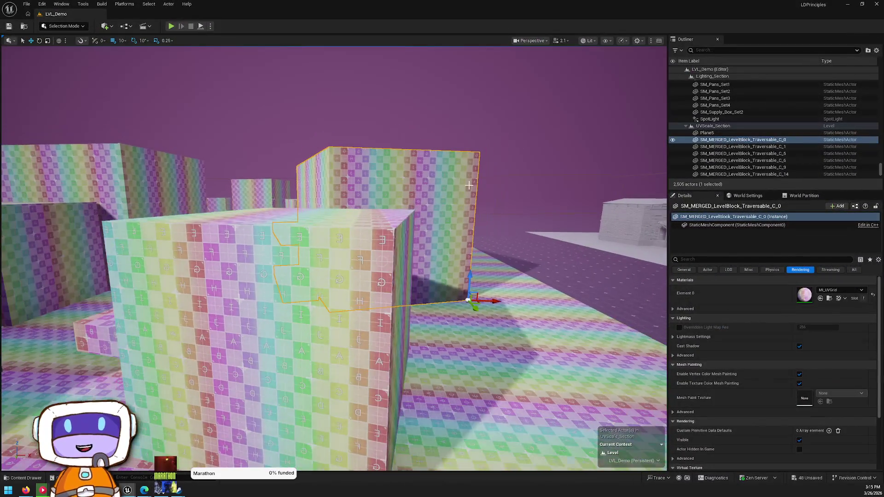
# Browse the prototyping materials, then pull the camera back and select the large grey grid slab.
pyautogui.scroll(-2, 471, 189)
pyautogui.click(26, 478)
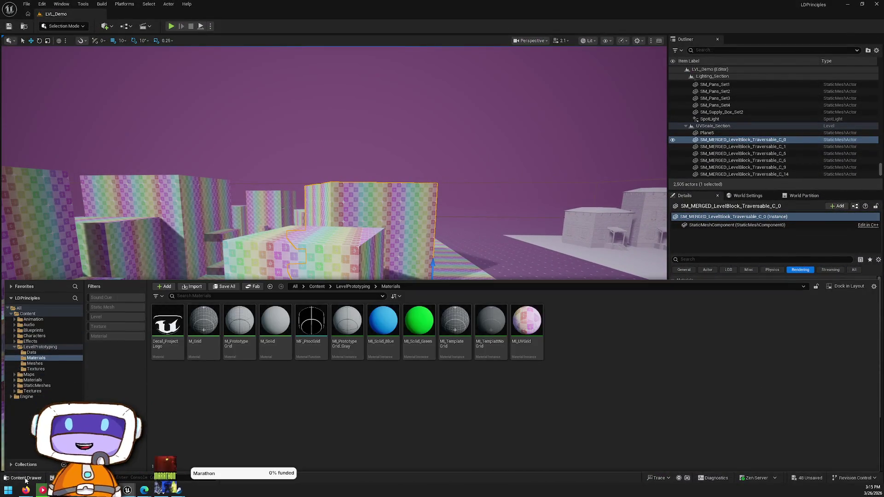
pyautogui.moveTo(465, 144)
pyautogui.mouseDown()
pyautogui.moveTo(456, 202)
pyautogui.moveTo(469, 150)
pyautogui.moveTo(373, 181)
pyautogui.moveTo(409, 154)
pyautogui.moveTo(308, 172)
pyautogui.moveTo(400, 340)
pyautogui.moveTo(510, 333)
pyautogui.mouseUp()
pyautogui.click(510, 333)
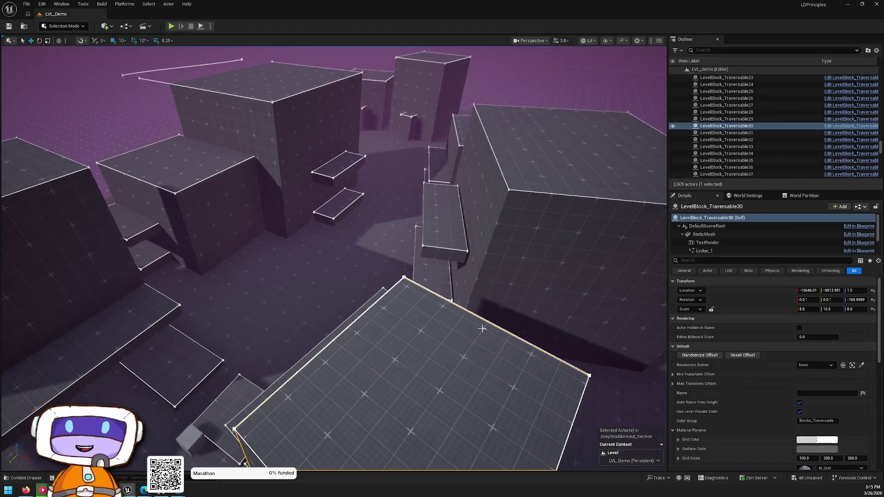
# Frame the grey traversable slab and widen it slightly along X.
pyautogui.press('f')
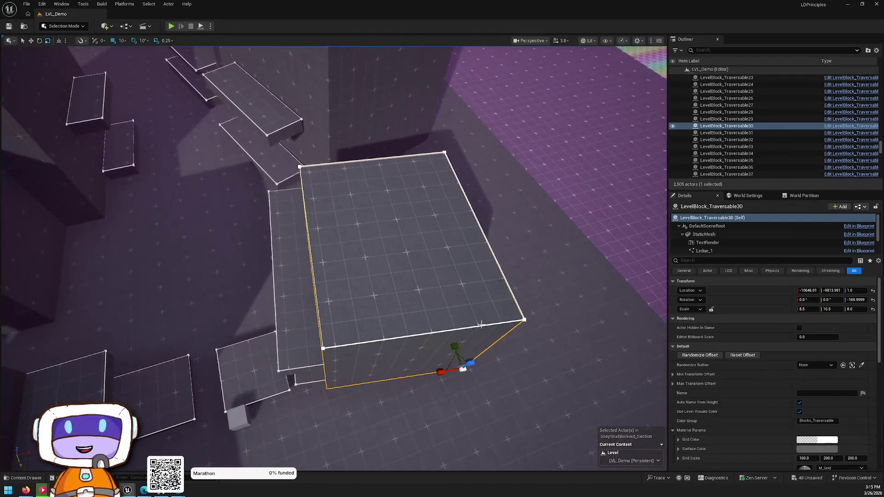
pyautogui.moveTo(806, 309); pyautogui.dragTo(811, 309)
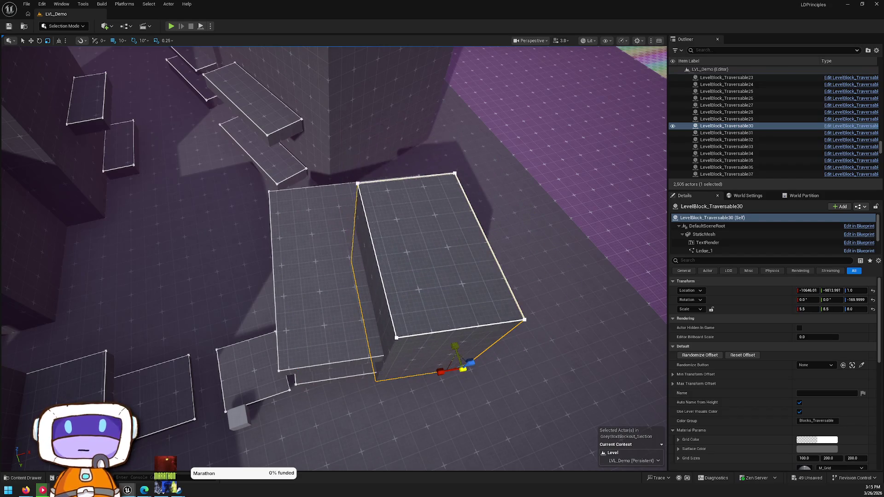
pyautogui.click(704, 237)
pyautogui.press('f')
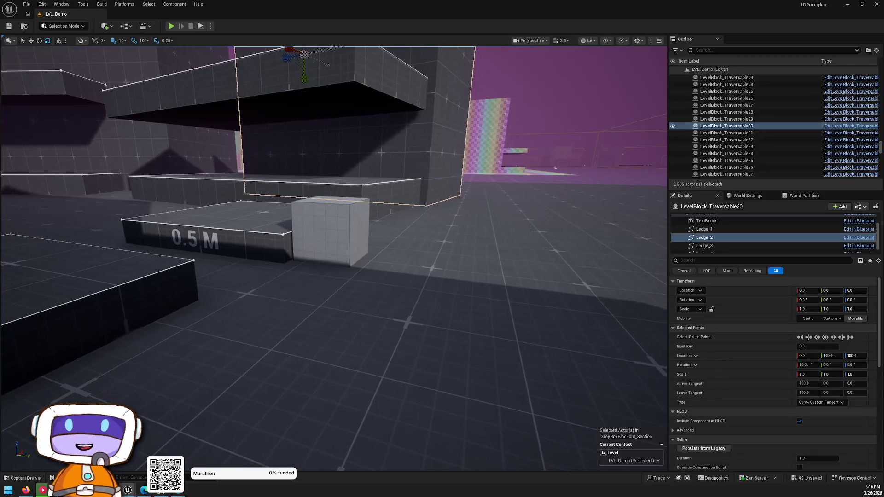
# Undo the height change on the 0.5 M block so it stays flat, then inspect its label.
pyautogui.click(203, 242)
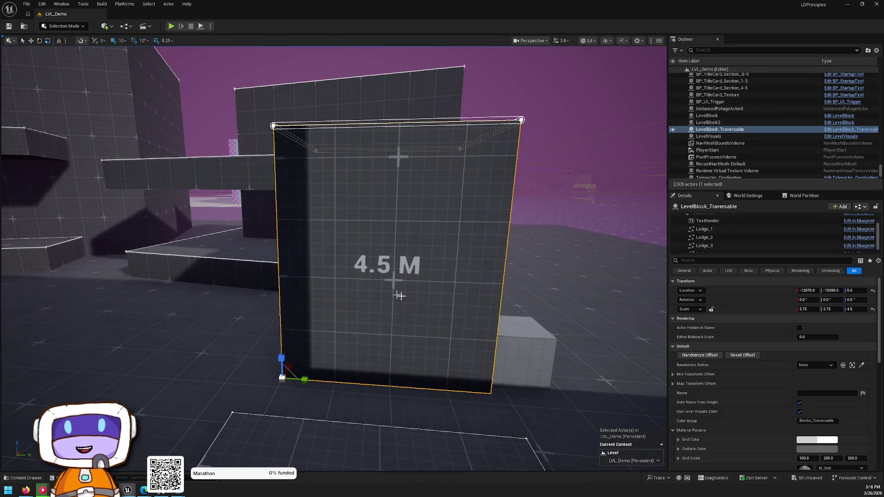
pyautogui.moveTo(400, 296); pyautogui.dragTo(446, 269)
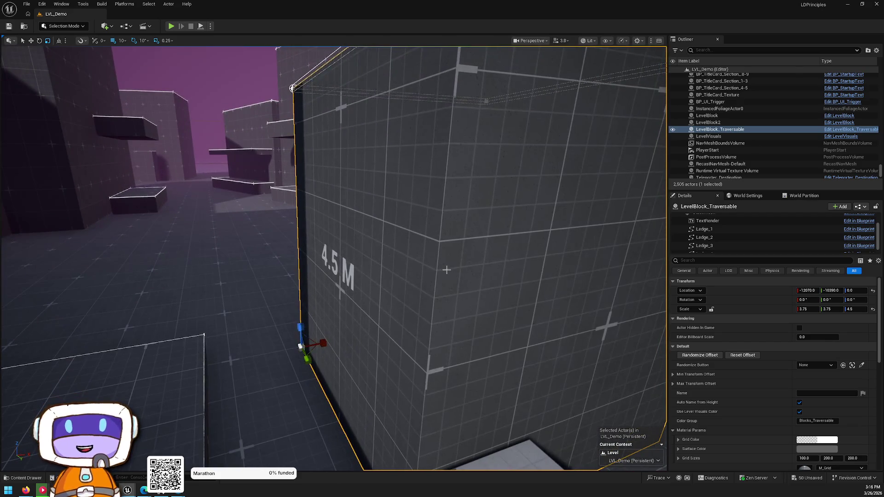
pyautogui.hotkey('ctrl', 'z')
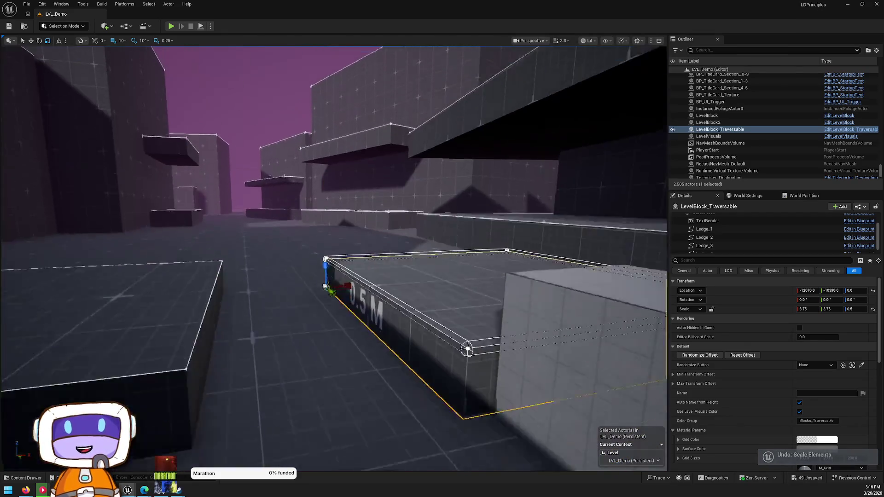
pyautogui.scroll(-2, 333, 257)
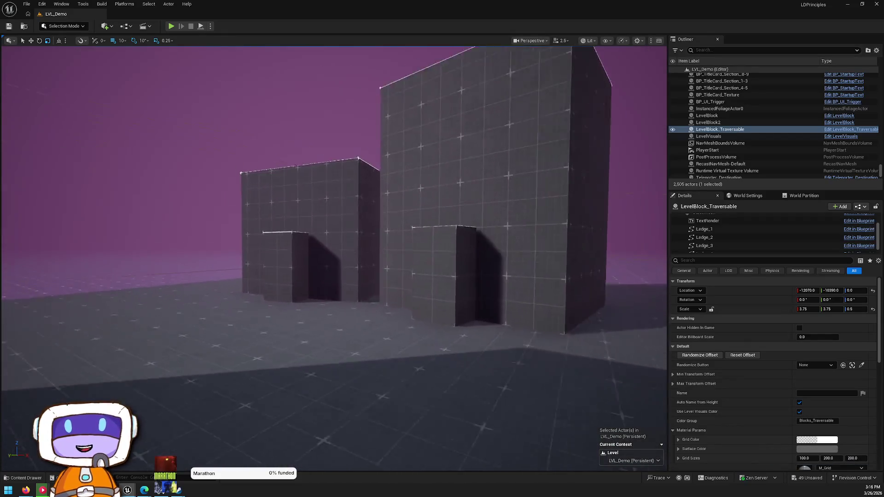
pyautogui.press('w')
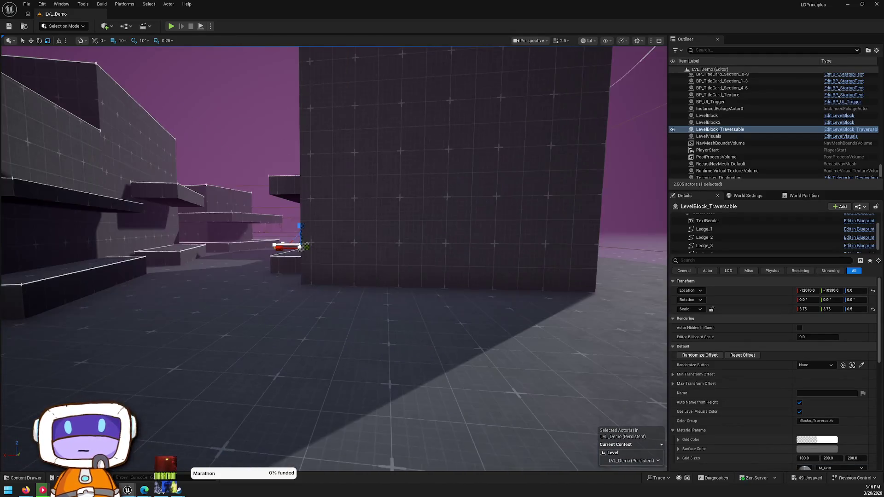
pyautogui.press('a')
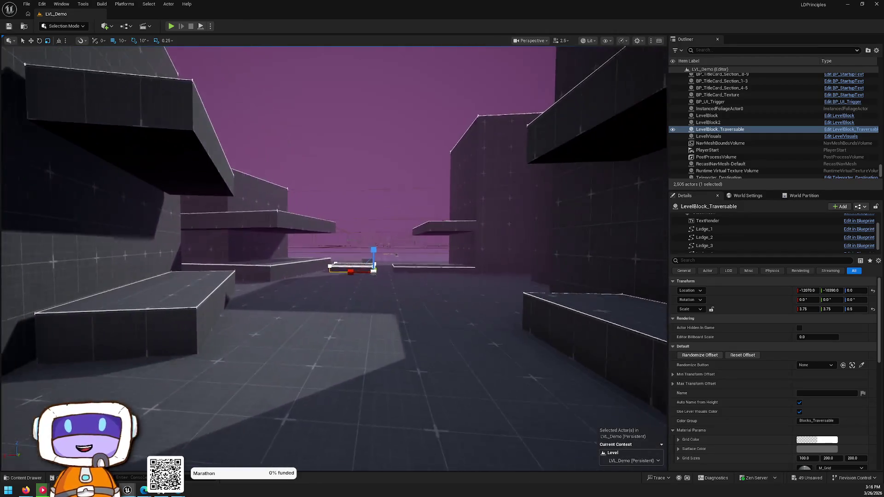
pyautogui.press('w')
pyautogui.press('w')
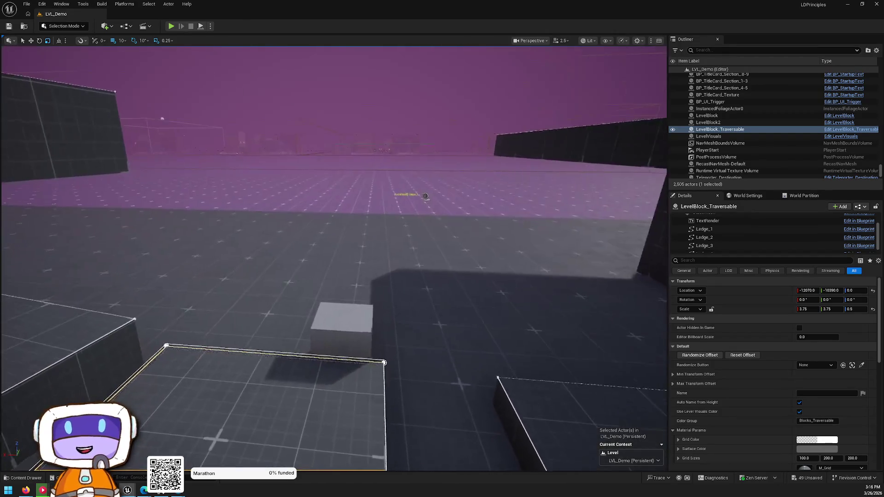
pyautogui.press('s')
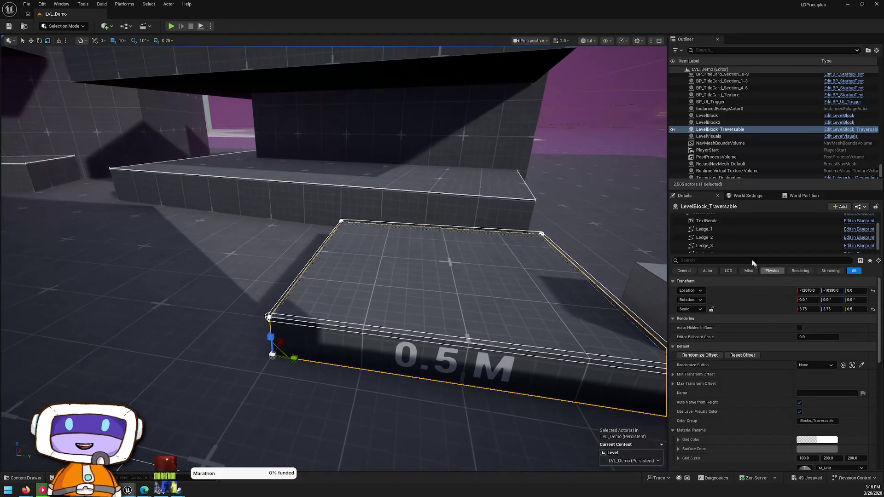
pyautogui.click(302, 323)
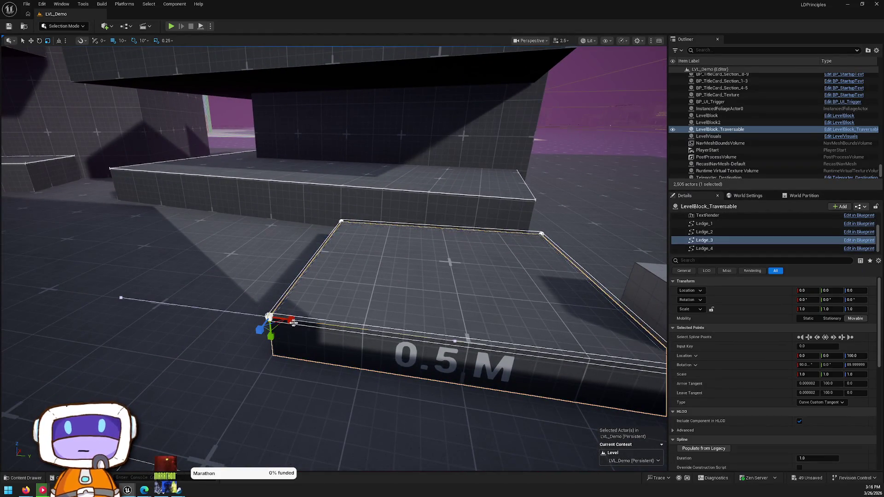
# Fly through the rainbow blocks past the 04 - Material Pass marker into the western town.
pyautogui.press('e')
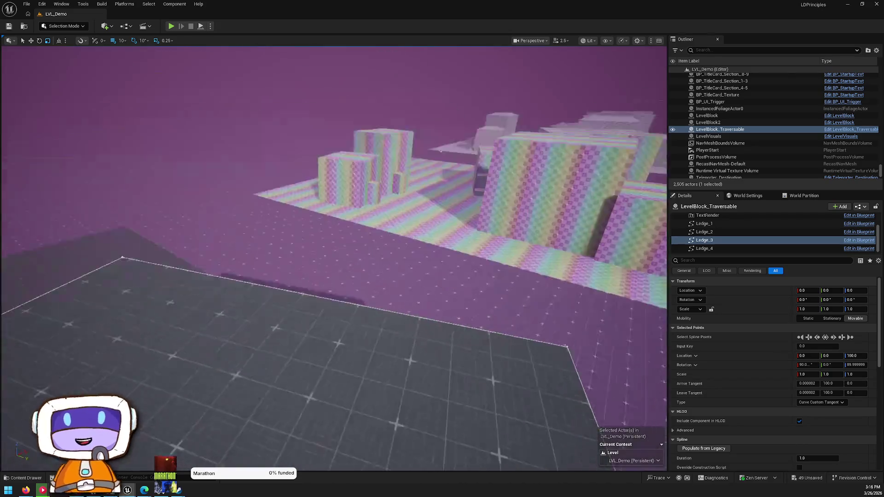
pyautogui.press('w')
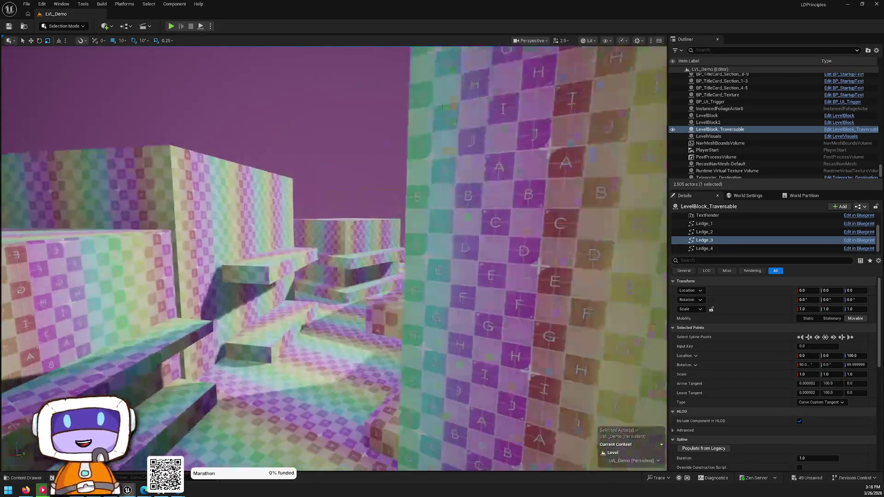
pyautogui.press('w')
pyautogui.press('w')
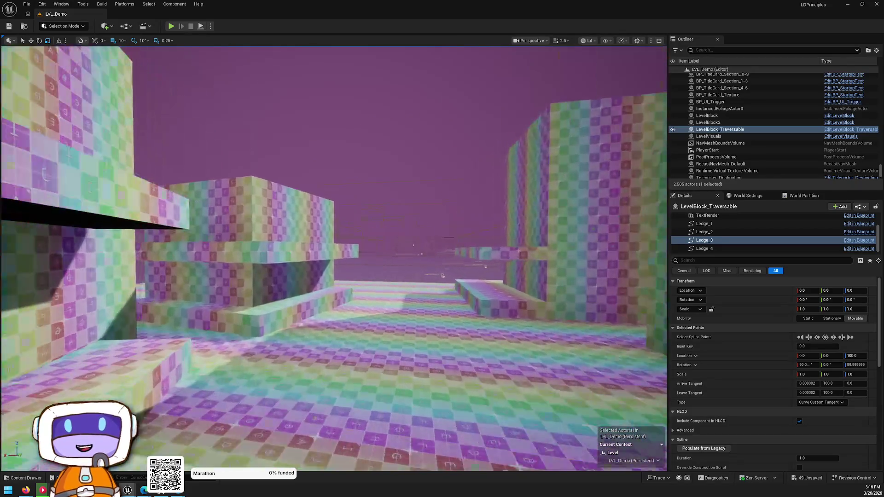
pyautogui.press('w')
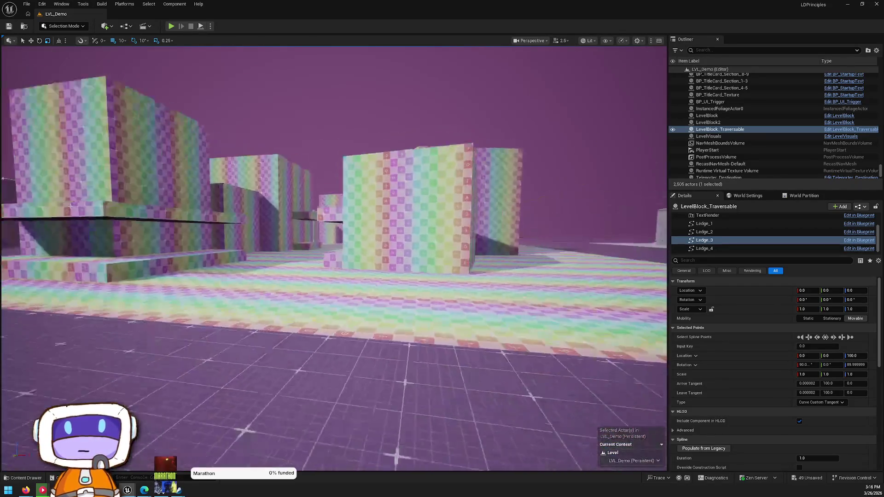
pyautogui.press('w')
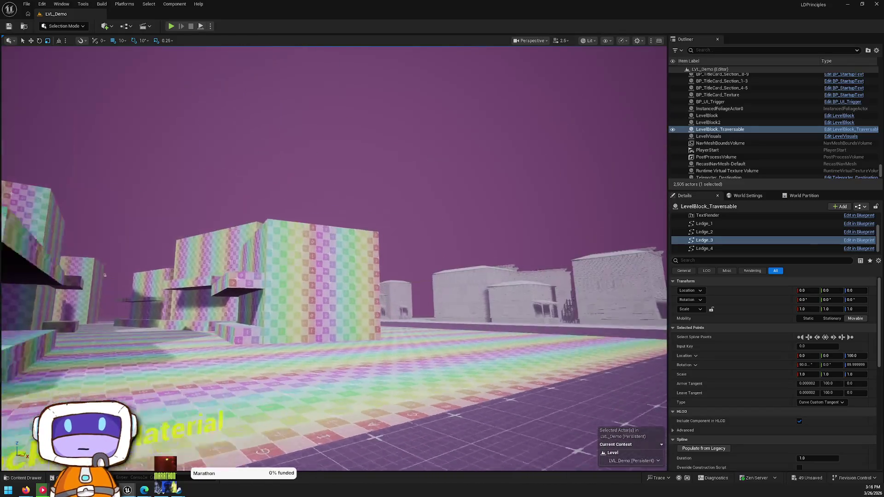
pyautogui.press('w')
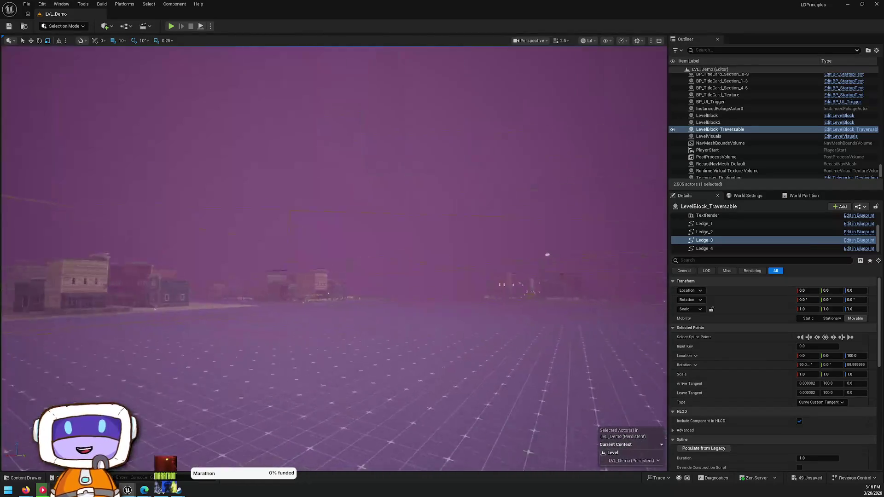
pyautogui.press('w')
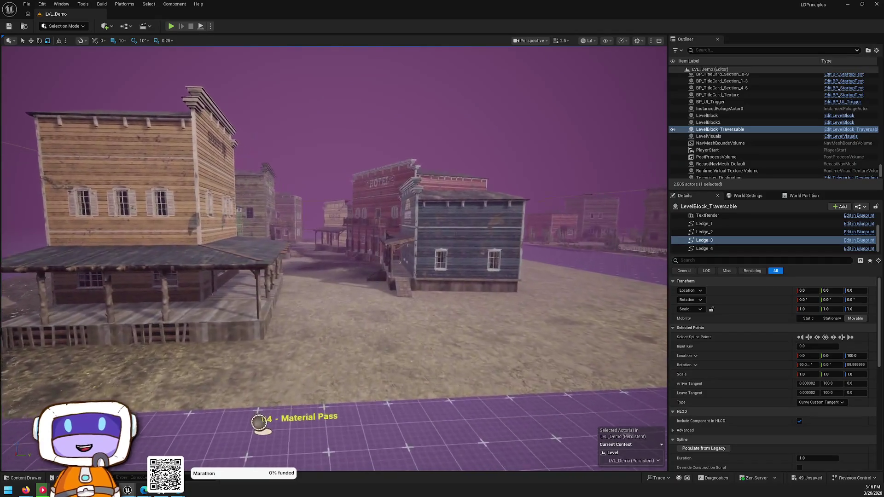
pyautogui.press('w')
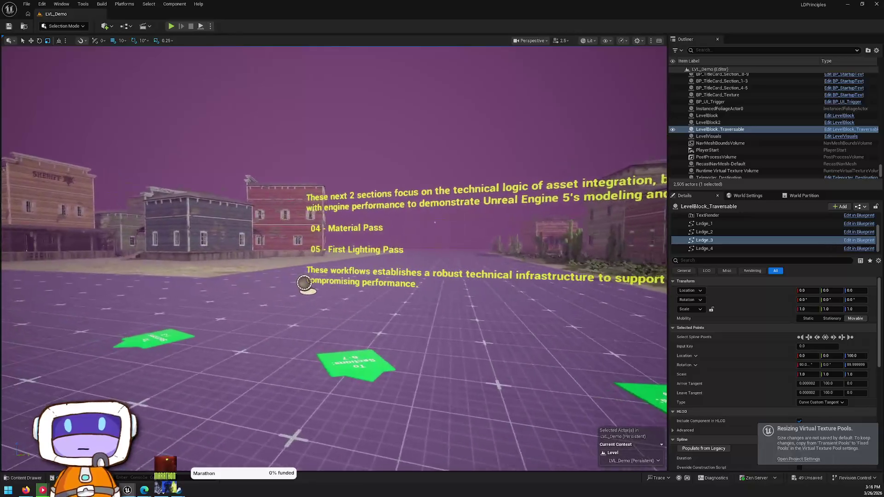
pyautogui.press('w')
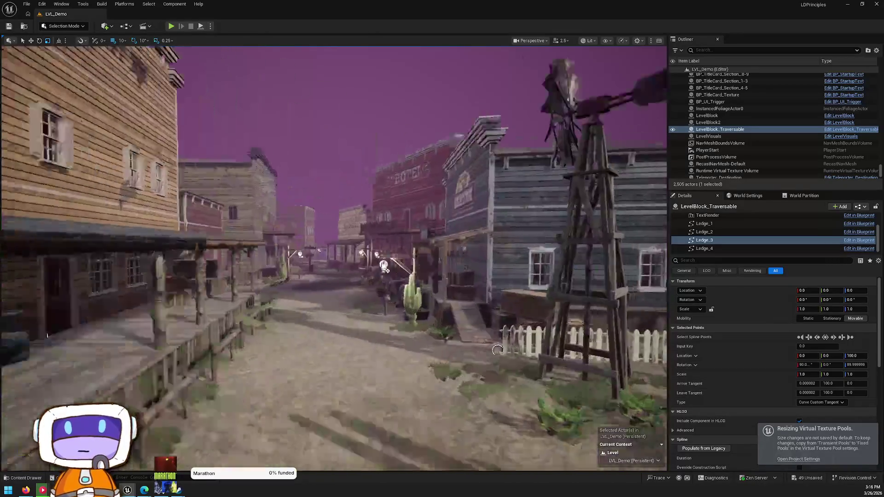
# Survey the western town, then frame Ledge_3 and select the large grey blockout block.
pyautogui.press('w')
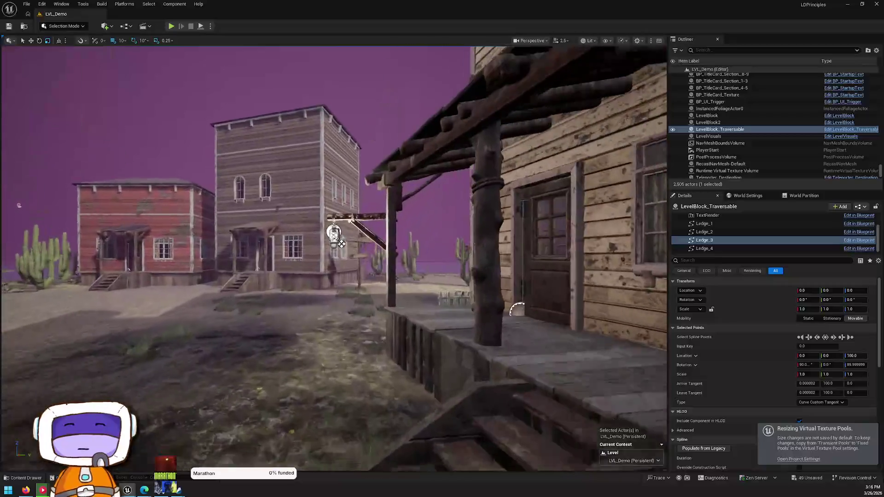
pyautogui.press('w')
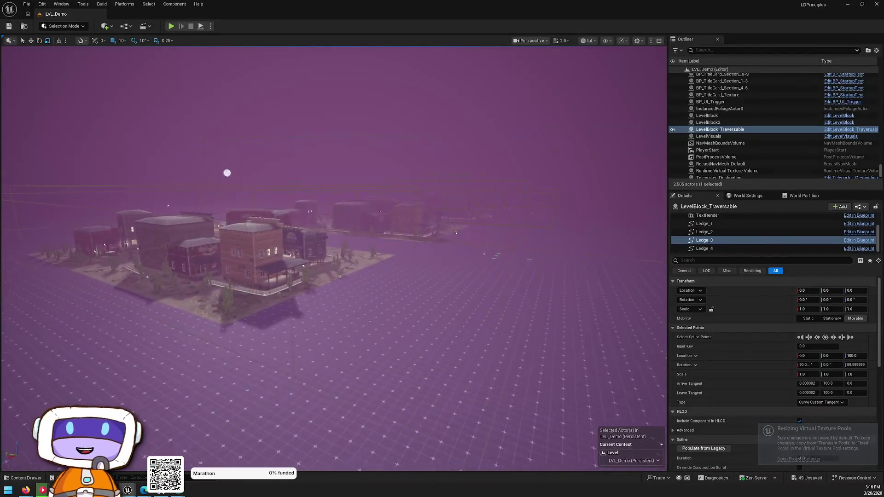
pyautogui.press('w')
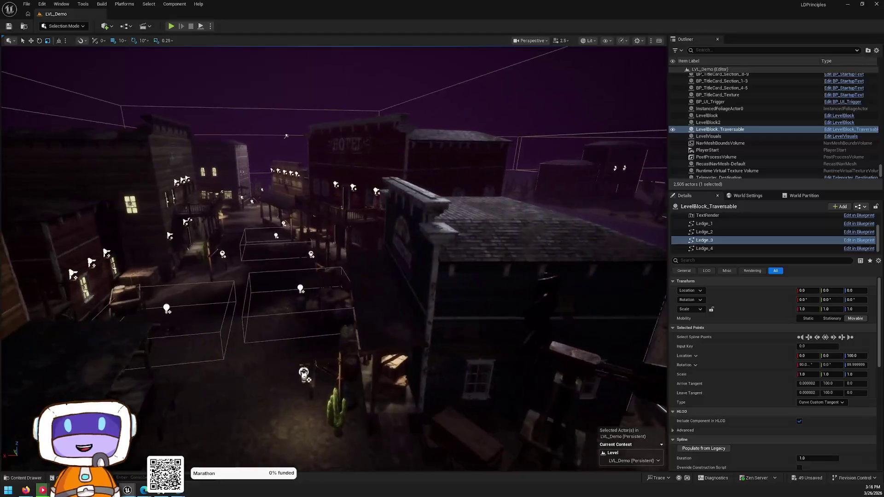
pyautogui.press('e')
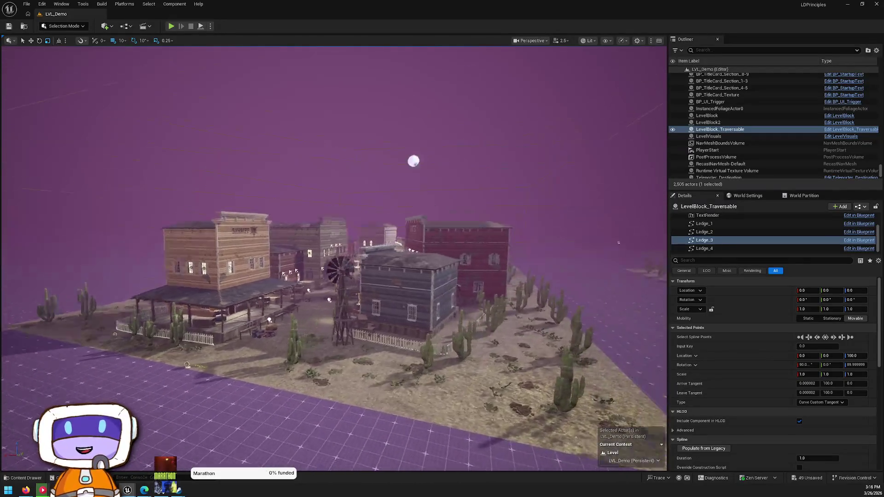
pyautogui.press('w')
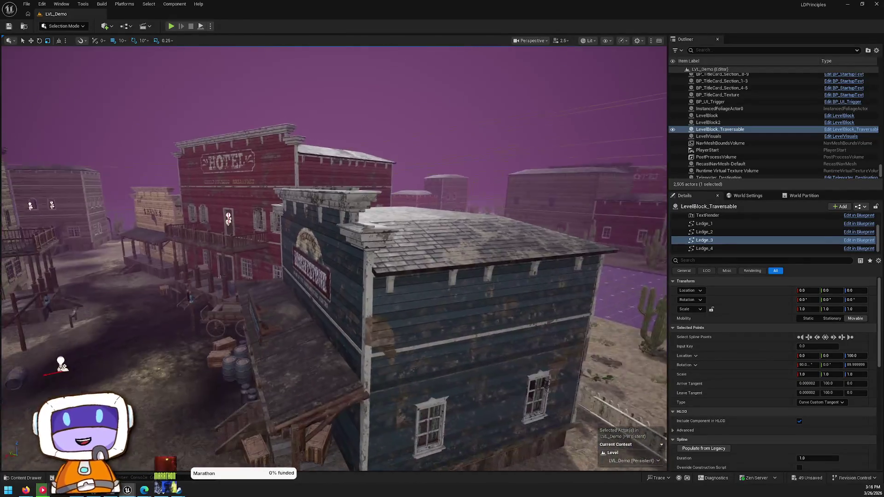
pyautogui.press('s')
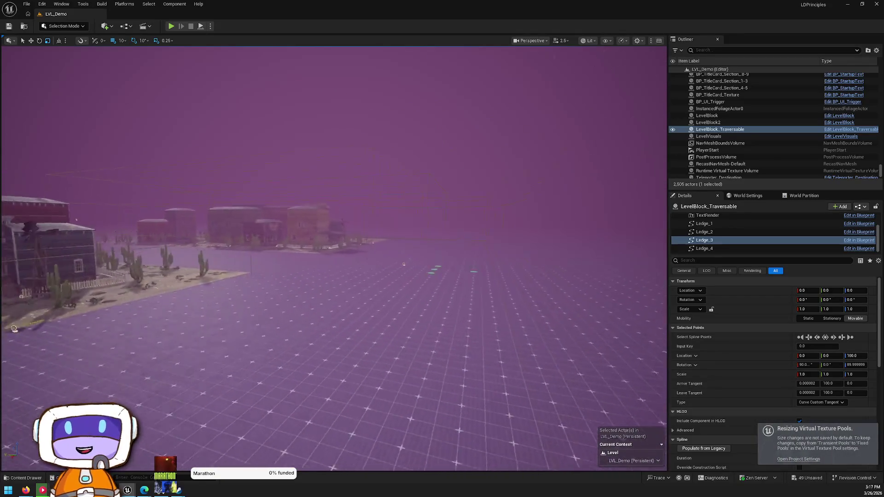
pyautogui.press('f')
pyautogui.press('w')
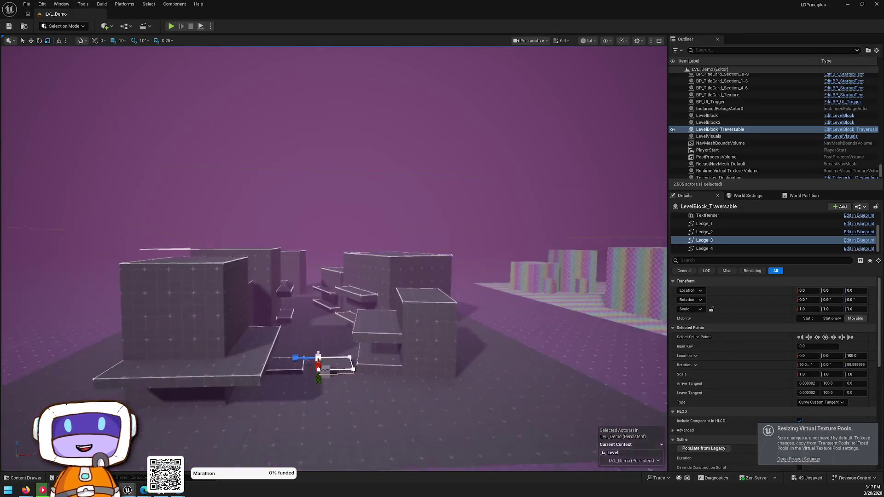
pyautogui.click(426, 293)
pyautogui.scroll(-5, 720, 317)
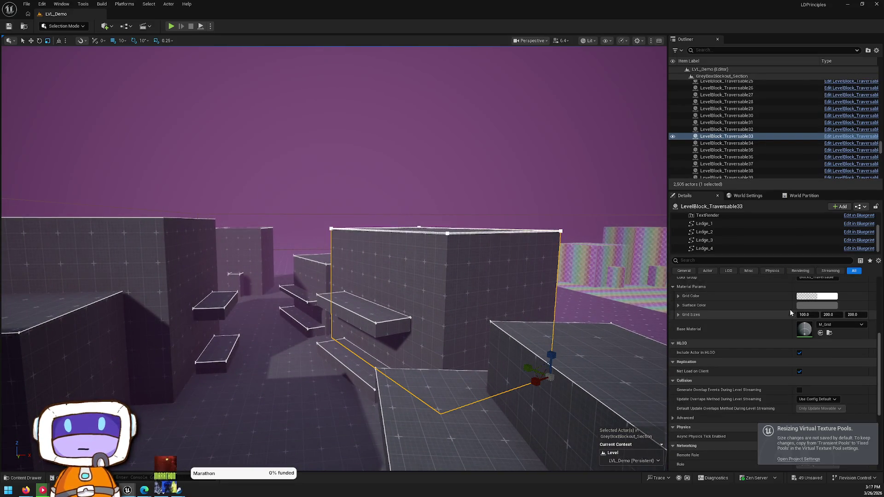
# Stretch the block's X grid spacing and confirm its base material remains M_Grid.
pyautogui.moveTo(797, 317); pyautogui.dragTo(826, 315)
pyautogui.scroll(5, 365, 302)
pyautogui.scroll(5, 326, 261)
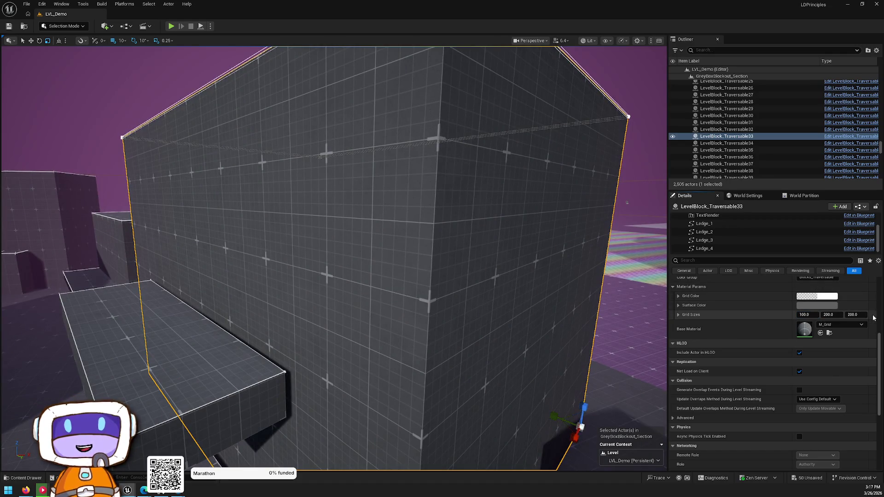
pyautogui.click(838, 324)
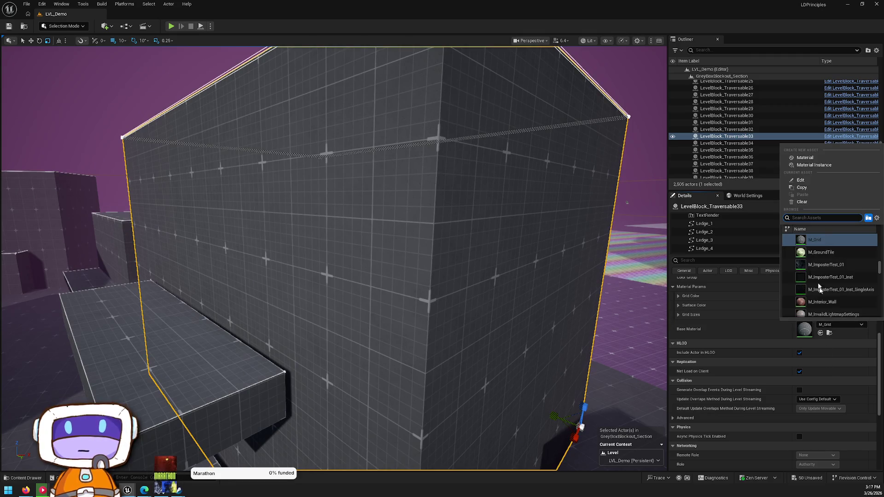
pyautogui.click(726, 323)
# Reset the block's offset, apply the changes to M_Grid, and decline saving.
pyautogui.scroll(5, 731, 314)
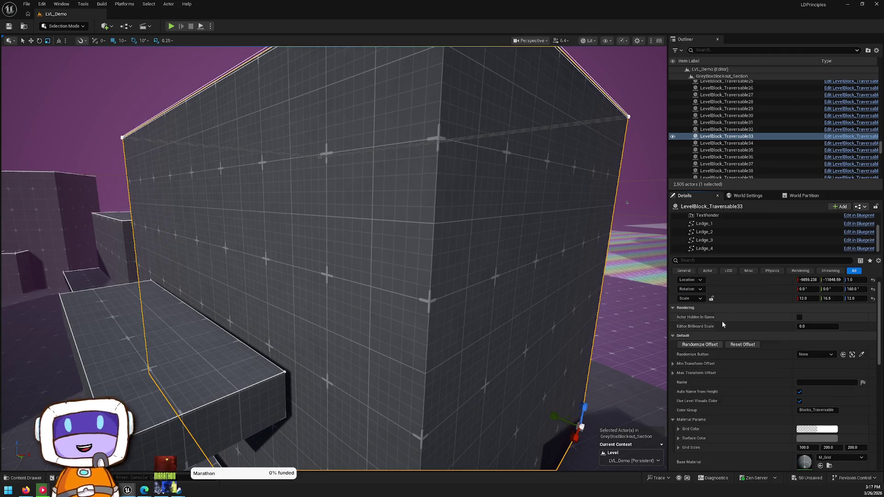
pyautogui.click(740, 345)
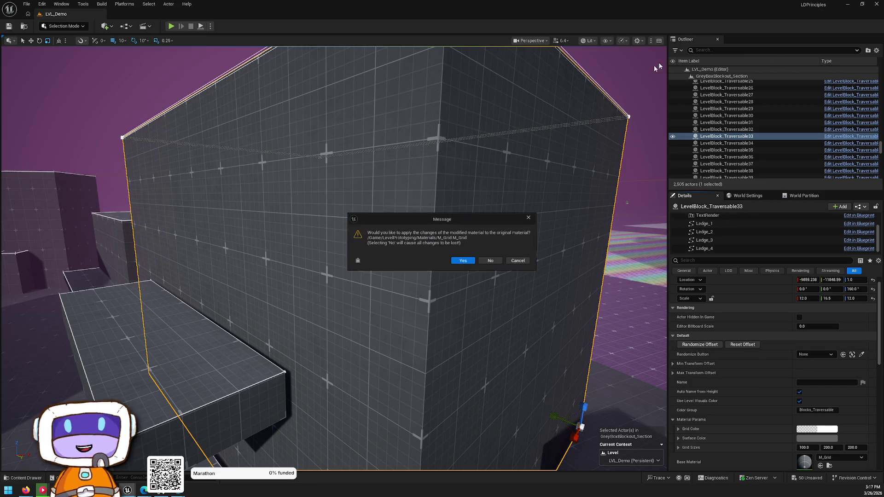
pyautogui.click(470, 261)
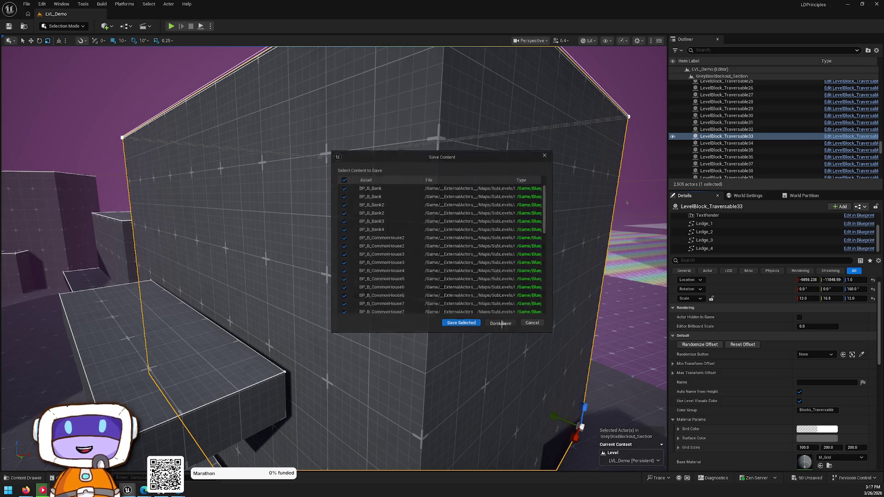
pyautogui.click(501, 324)
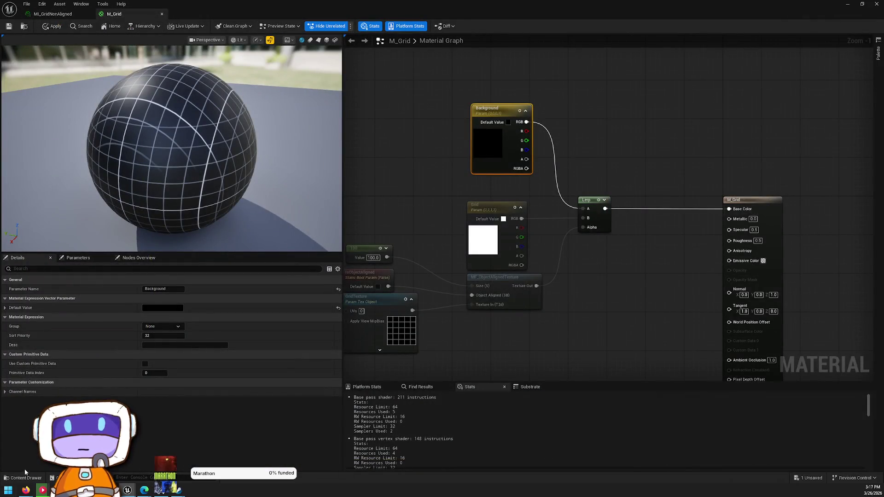
# Launch Fab from the Content Drawer, search 'level design' and open Level Design Principles.
pyautogui.click(25, 475)
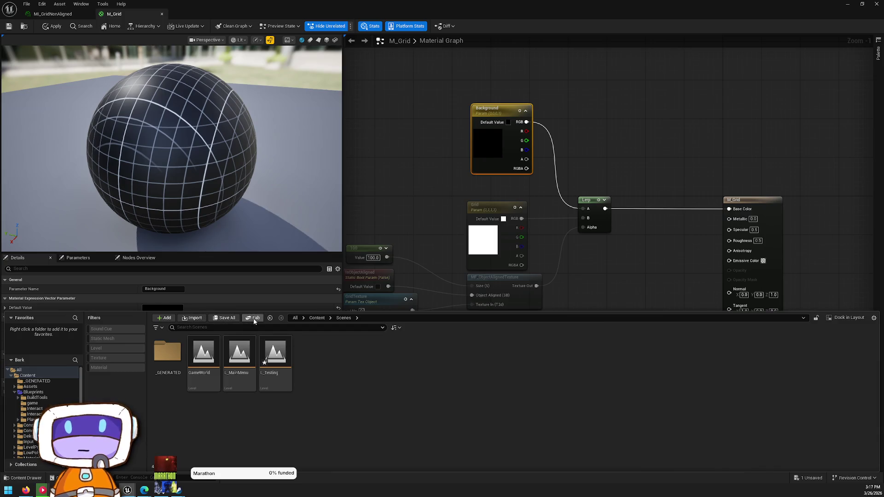
pyautogui.click(253, 318)
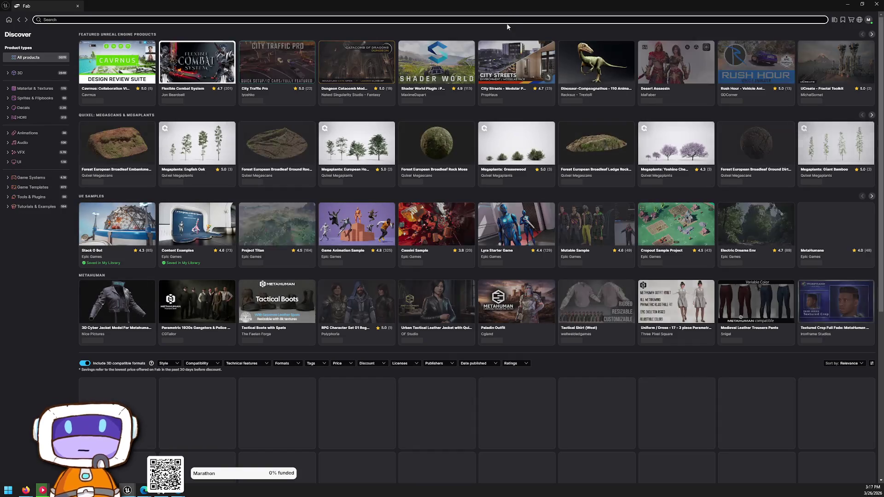
pyautogui.write('id')
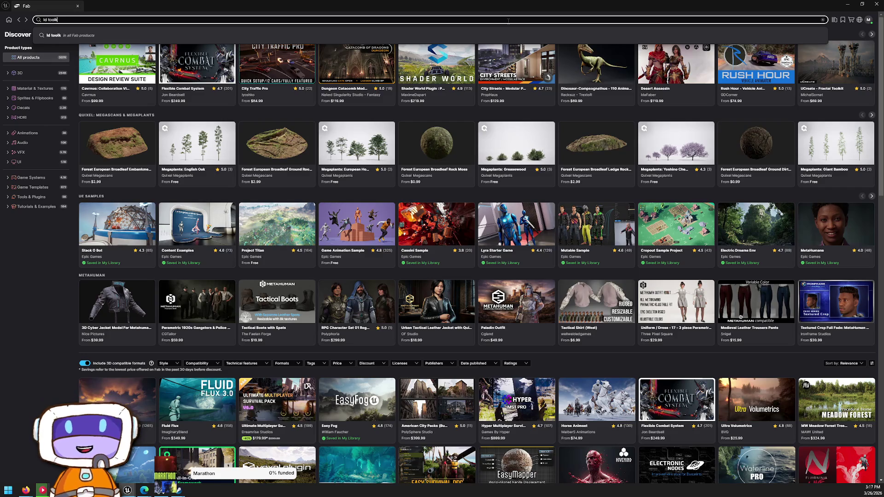
pyautogui.click(499, 35)
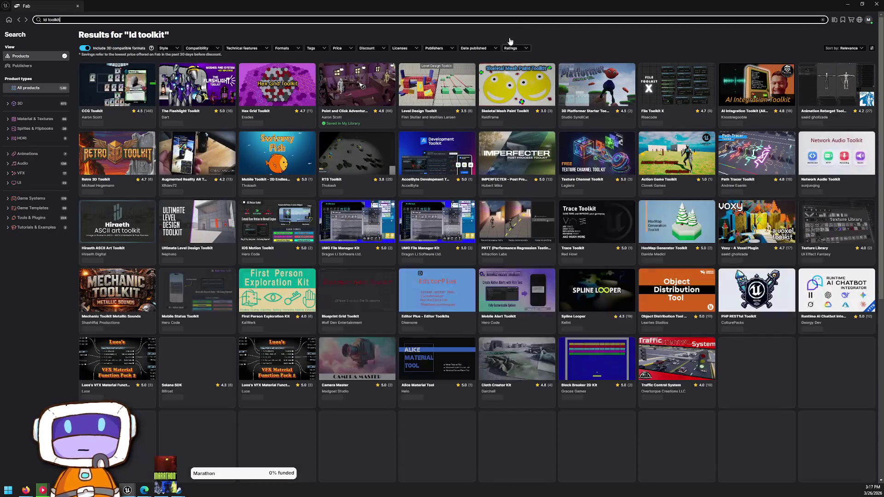
pyautogui.click(406, 22)
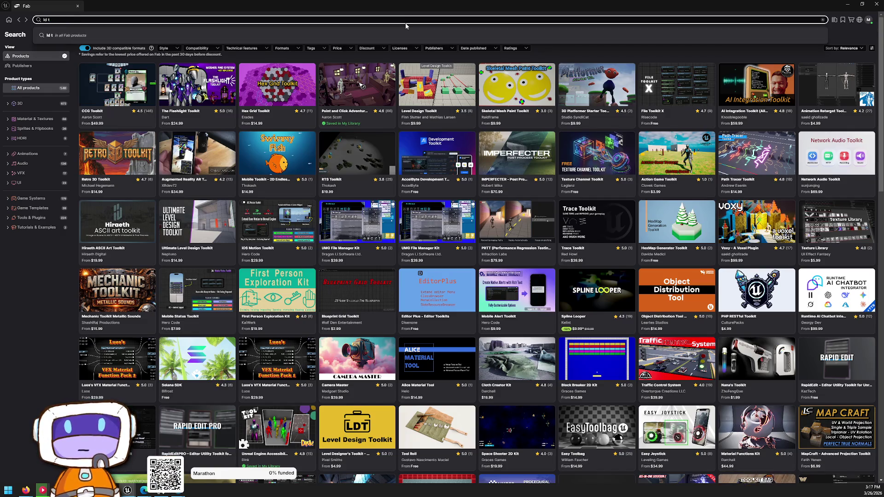
pyautogui.press('BackSpace')
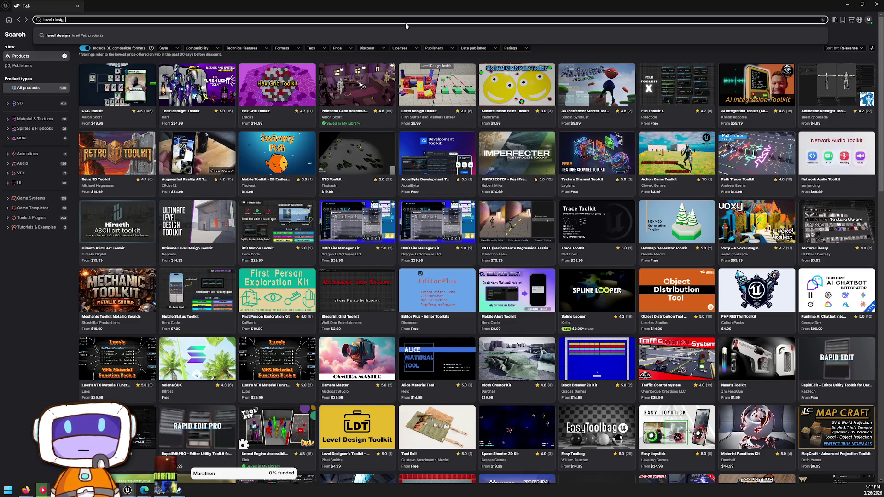
pyautogui.press('Return')
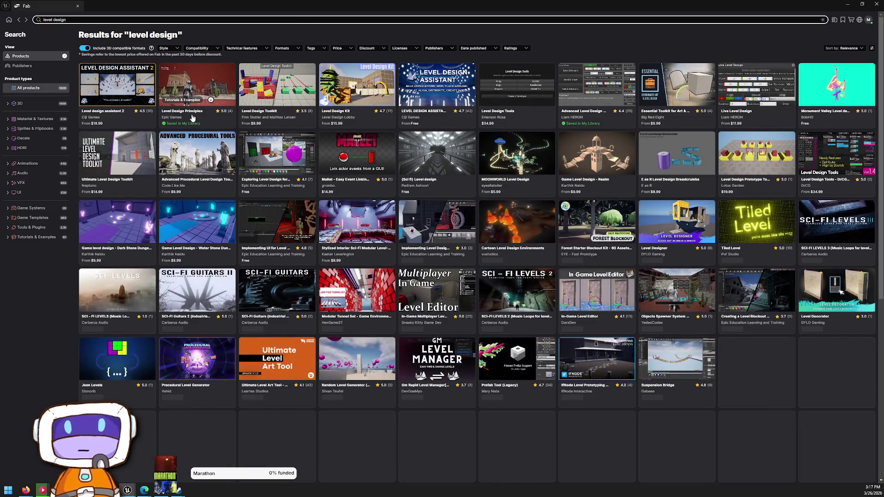
pyautogui.click(205, 107)
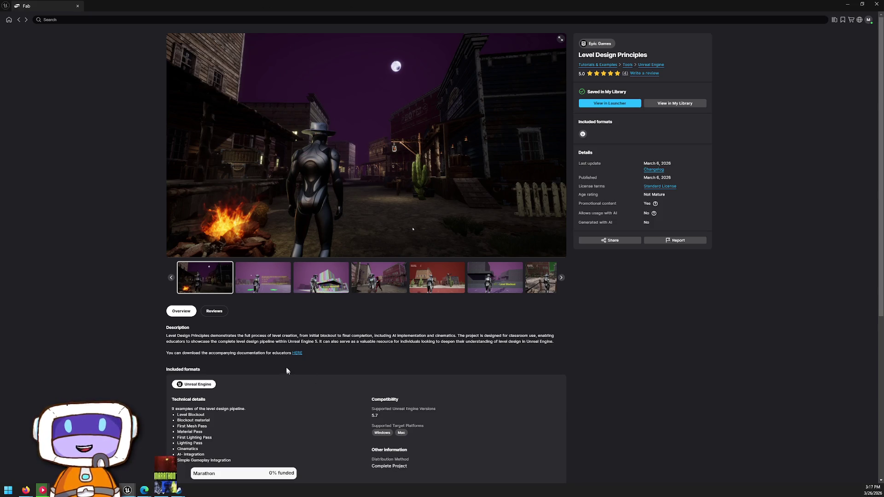
# Browse the Level Design Principles preview images, ending on the western-town shots.
pyautogui.scroll(-3, 281, 299)
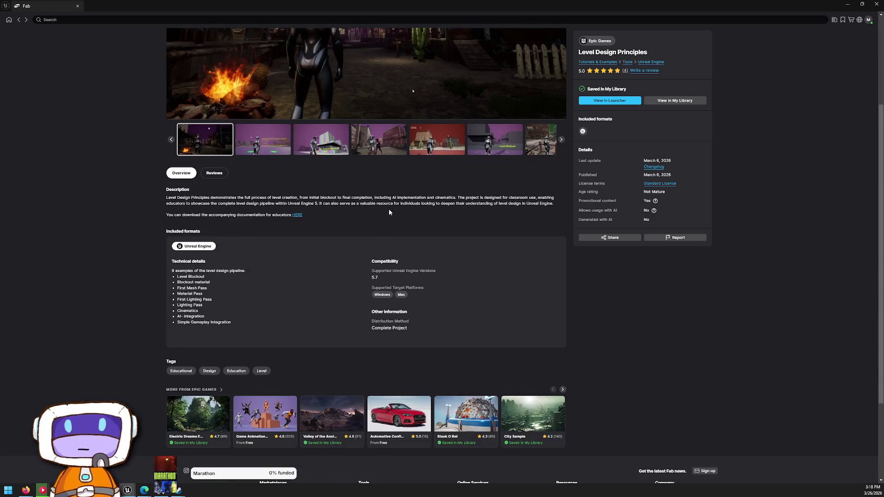
pyautogui.scroll(1, 389, 211)
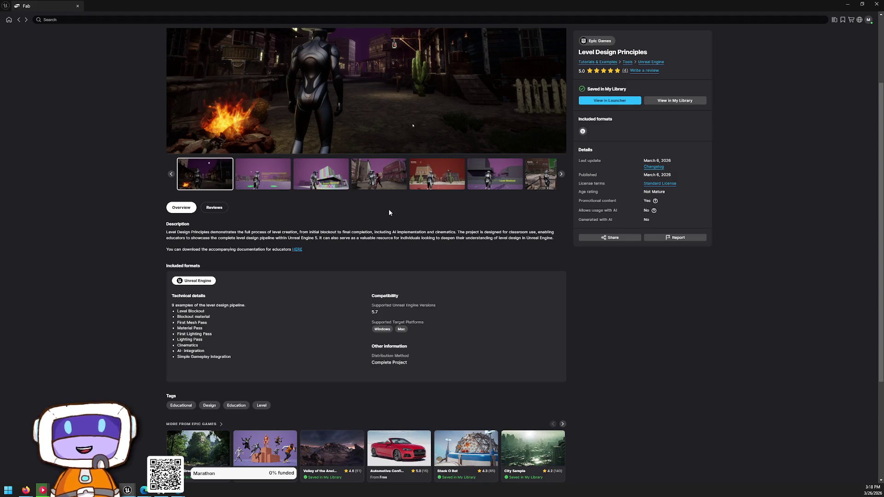
pyautogui.scroll(1, 389, 212)
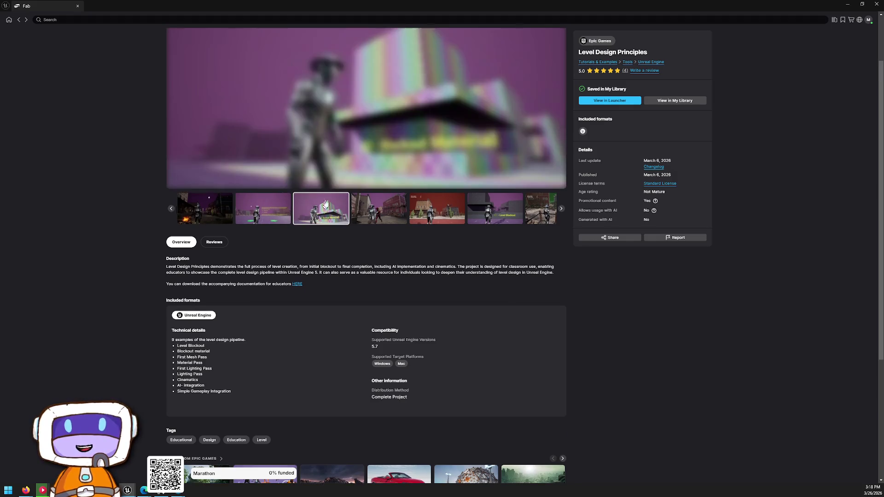
pyautogui.click(389, 208)
pyautogui.click(412, 210)
pyautogui.click(470, 210)
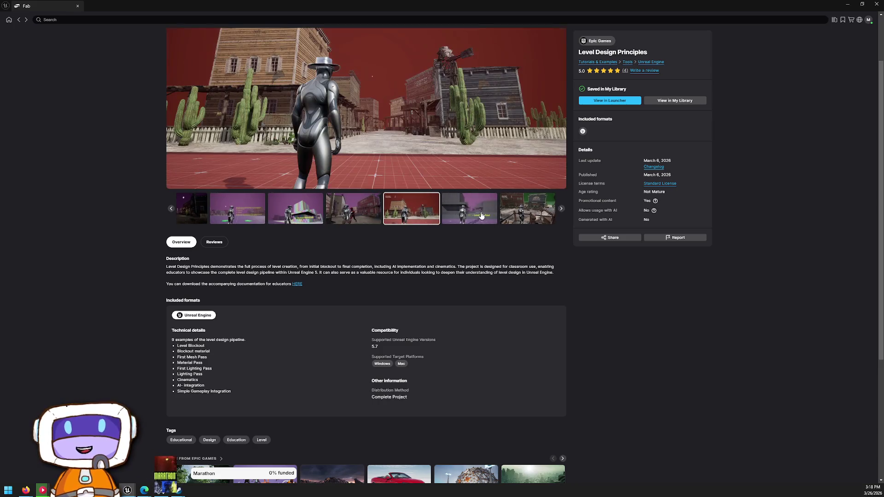
pyautogui.click(532, 212)
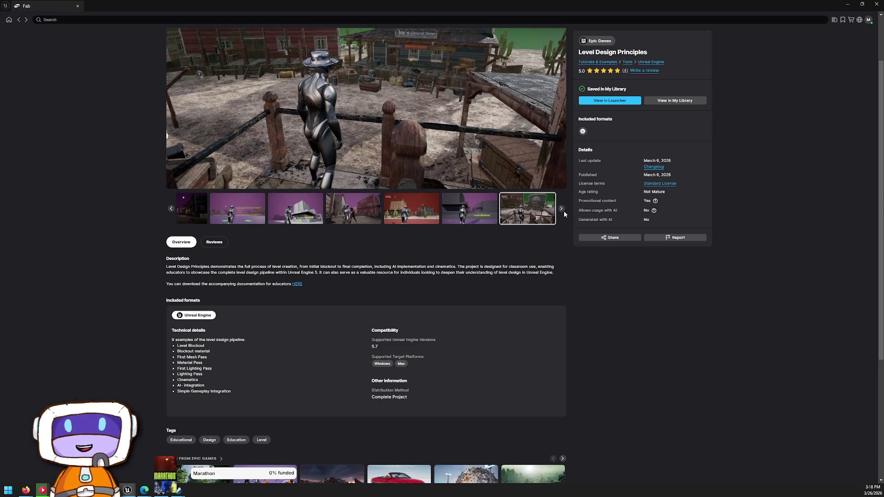
pyautogui.click(561, 209)
pyautogui.click(561, 208)
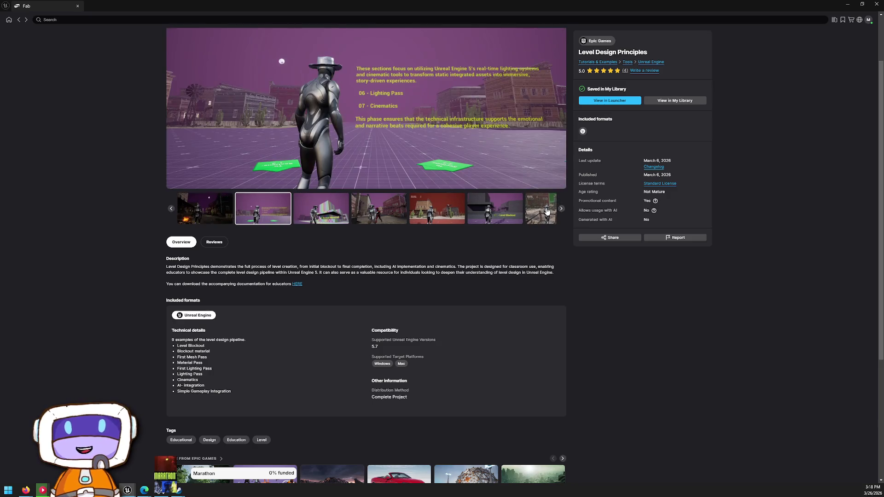
pyautogui.click(548, 211)
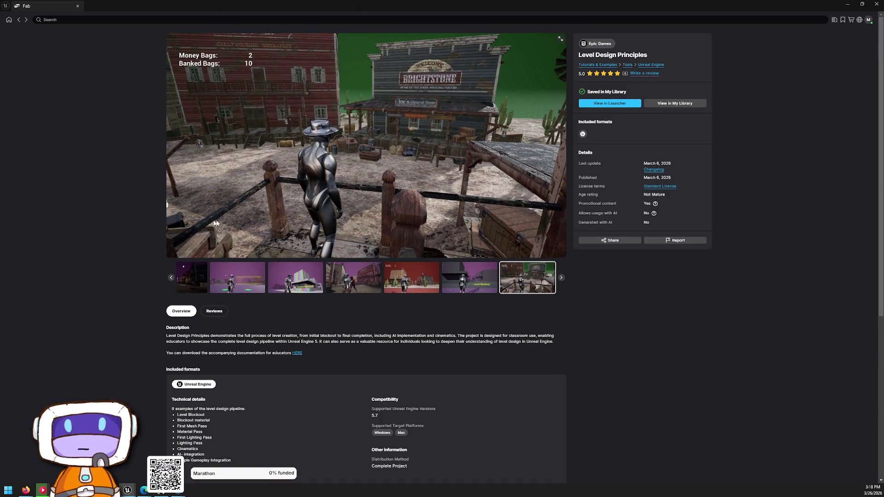
# Scroll through the product page and close the Fab window.
pyautogui.scroll(-5, 372, 243)
pyautogui.scroll(1, 338, 256)
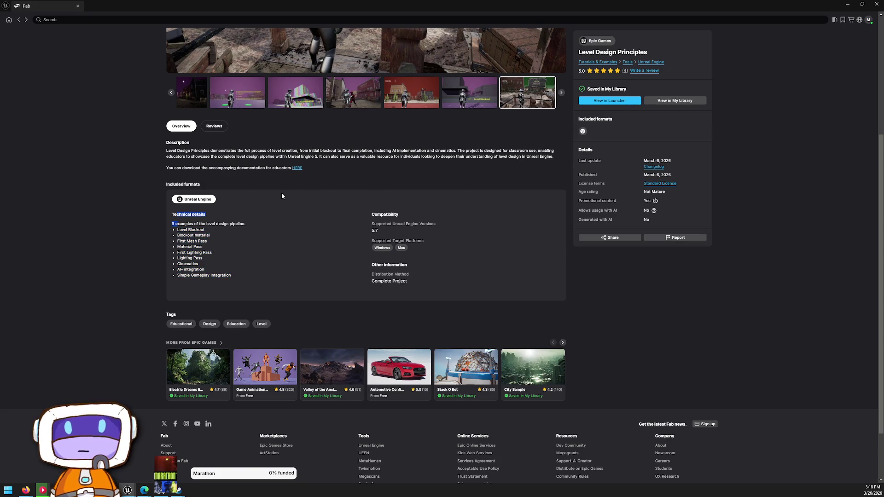
pyautogui.scroll(5, 281, 196)
pyautogui.click(877, 4)
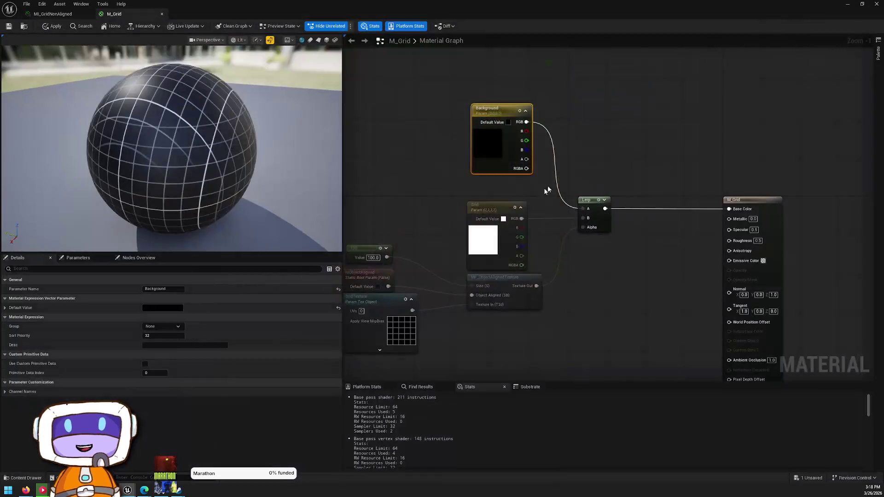
# Shift the 100, IsObjectAligned and GridTexture nodes slightly down and to the right.
pyautogui.moveTo(416, 170); pyautogui.dragTo(538, 162)
pyautogui.click(431, 137)
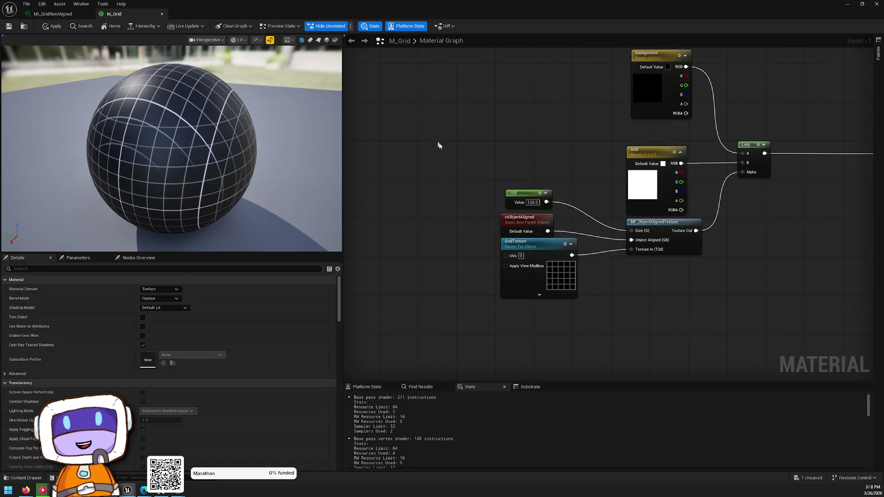
pyautogui.moveTo(431, 137); pyautogui.dragTo(575, 336)
pyautogui.moveTo(546, 260); pyautogui.dragTo(580, 289)
pyautogui.click(590, 219)
# Pan to the M_Grid output node, then close the editor and apply the material changes.
pyautogui.moveTo(592, 150)
pyautogui.mouseDown()
pyautogui.moveTo(481, 134)
pyautogui.moveTo(476, 157)
pyautogui.mouseUp()
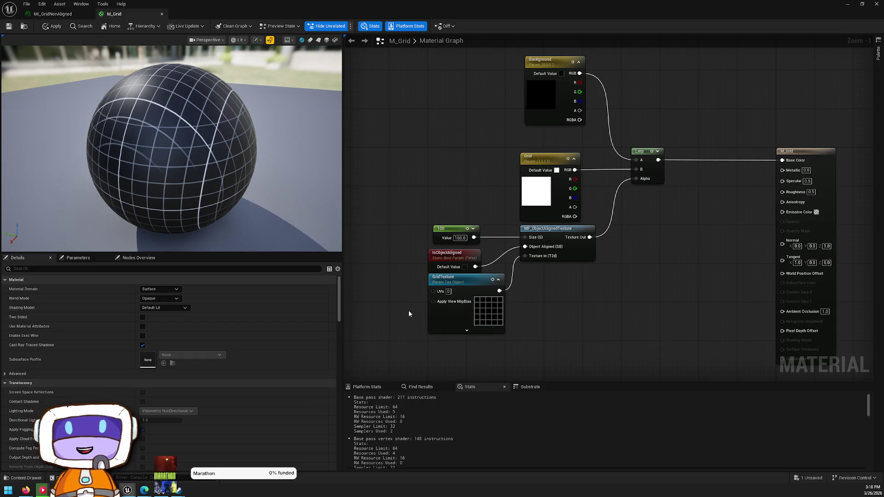
pyautogui.moveTo(421, 347); pyautogui.dragTo(598, 152)
pyautogui.click(726, 263)
pyautogui.moveTo(726, 262); pyautogui.dragTo(555, 245)
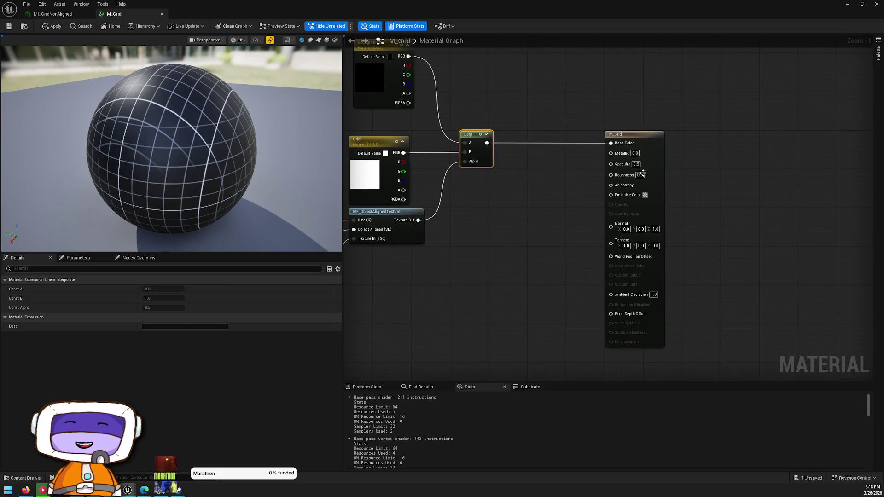
pyautogui.click(664, 163)
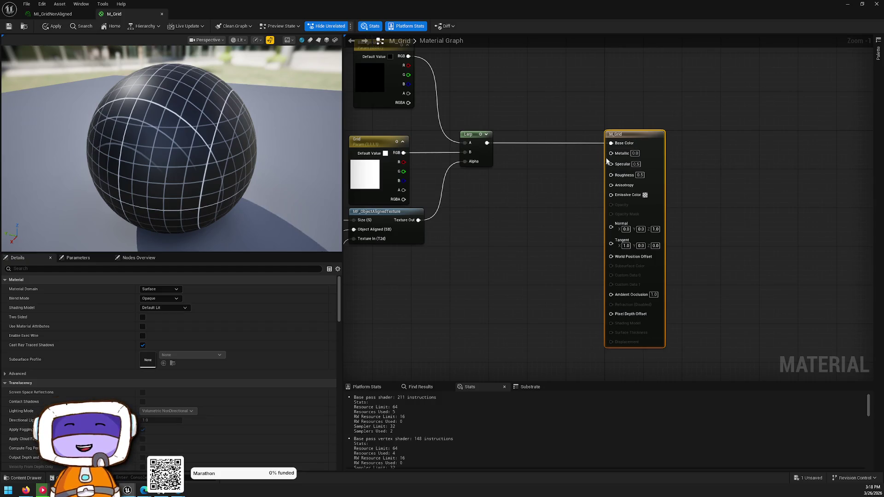
pyautogui.hotkey('ctrl', 'w')
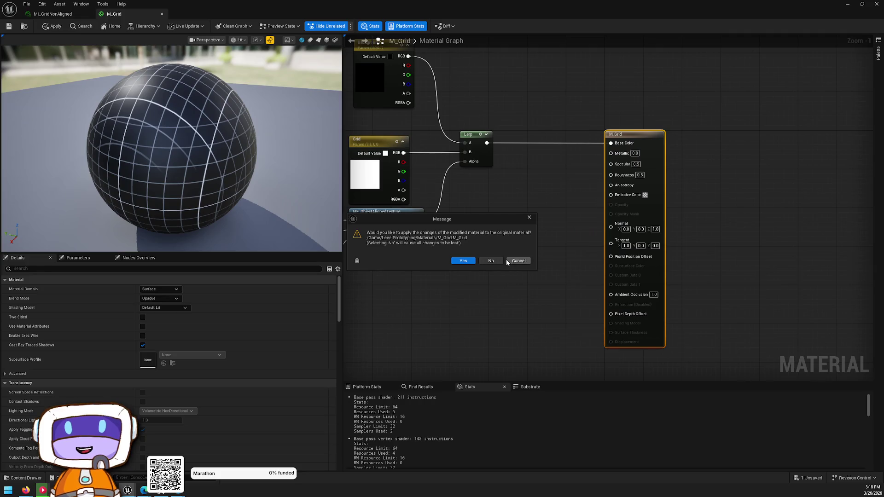
pyautogui.click(464, 261)
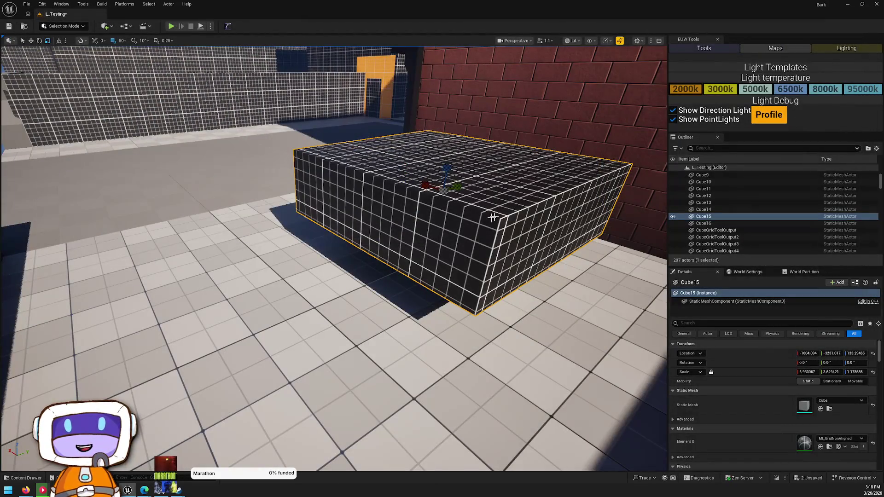
# Narrow Cube15 along Y with the scale gizmo.
pyautogui.moveTo(475, 264)
pyautogui.mouseDown()
pyautogui.moveTo(552, 257)
pyautogui.moveTo(567, 207)
pyautogui.moveTo(437, 254)
pyautogui.moveTo(414, 294)
pyautogui.moveTo(401, 290)
pyautogui.moveTo(400, 317)
pyautogui.mouseUp()
pyautogui.moveTo(384, 230); pyautogui.dragTo(399, 225)
pyautogui.moveTo(398, 225)
pyautogui.mouseDown()
pyautogui.moveTo(370, 200)
pyautogui.moveTo(365, 210)
pyautogui.moveTo(374, 199)
pyautogui.moveTo(374, 241)
pyautogui.moveTo(365, 215)
pyautogui.moveTo(322, 223)
pyautogui.moveTo(322, 198)
pyautogui.moveTo(327, 255)
pyautogui.moveTo(341, 240)
pyautogui.moveTo(322, 233)
pyautogui.mouseUp()
# Select both stacked cubes, rotate them, and set their Element 0 to MI_GridAligned.
pyautogui.keyDown('ctrl'); pyautogui.click(339, 259); pyautogui.keyUp('ctrl')
pyautogui.moveTo(322, 232); pyautogui.dragTo(322, 198)
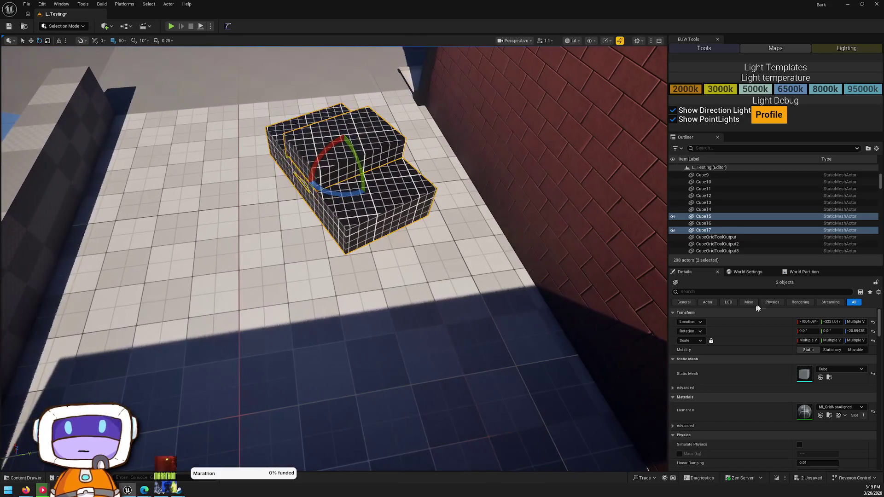
pyautogui.click(840, 407)
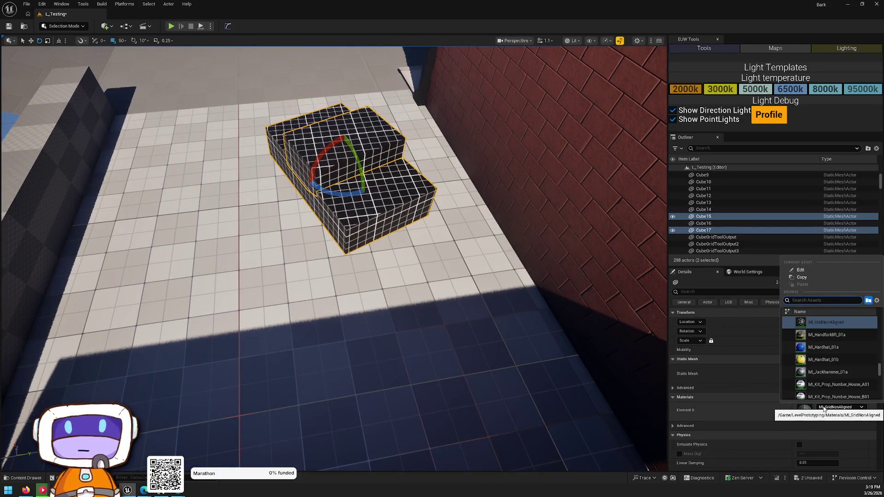
pyautogui.write('aligne')
pyautogui.press('BackSpace')
pyautogui.write('ed')
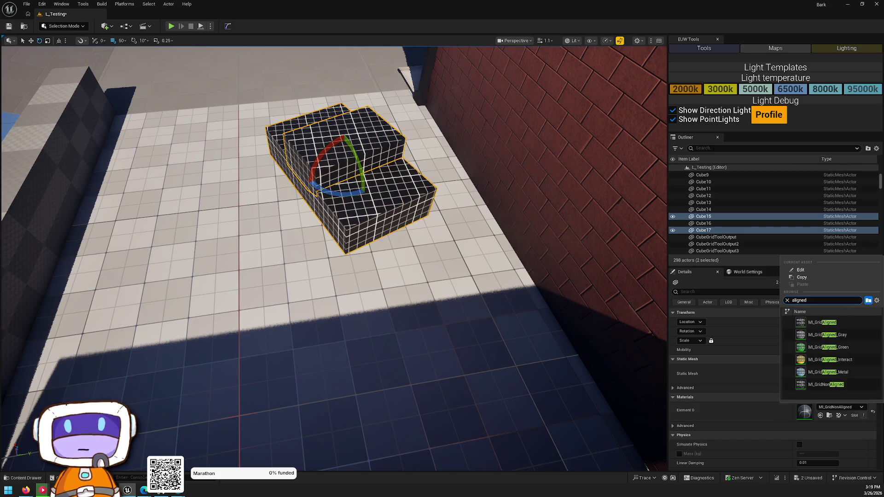
pyautogui.click(822, 322)
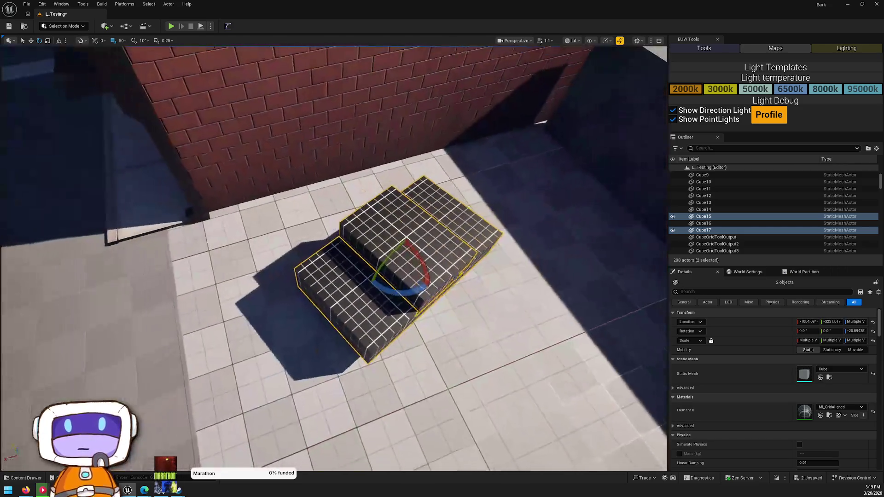
# Alt-drag the stacked pair into a rotated copy, Cube18 and Cube19, at a new spot.
pyautogui.moveTo(336, 186); pyautogui.dragTo(451, 192)
pyautogui.moveTo(326, 292)
pyautogui.mouseDown()
pyautogui.moveTo(294, 265)
pyautogui.moveTo(299, 273)
pyautogui.moveTo(558, 181)
pyautogui.moveTo(509, 155)
pyautogui.mouseUp()
pyautogui.press('e')
pyautogui.moveTo(511, 204)
pyautogui.mouseDown()
pyautogui.moveTo(523, 202)
pyautogui.moveTo(506, 205)
pyautogui.moveTo(503, 219)
pyautogui.moveTo(517, 252)
pyautogui.moveTo(507, 238)
pyautogui.mouseUp()
pyautogui.press('w')
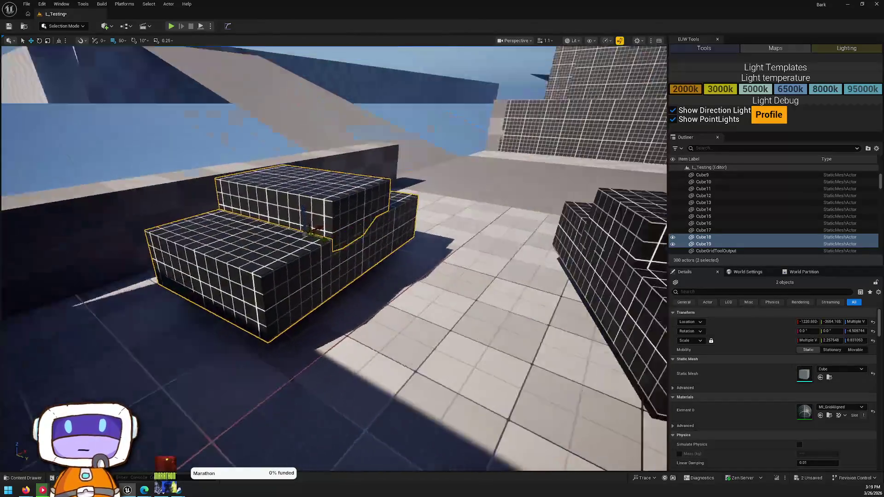
pyautogui.hotkey('ctrl', 'space')
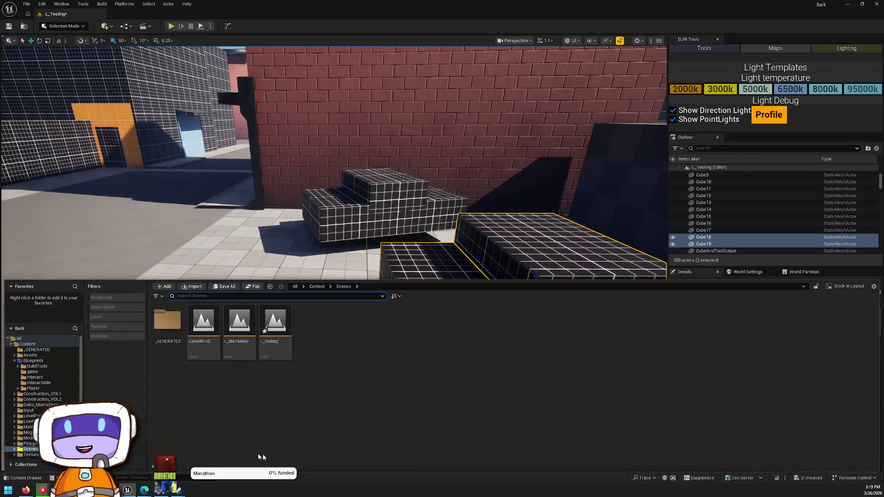
# Browse to the left block's Cube mesh and the right block's MI_GridAligned material, then close the Content Drawer.
pyautogui.rightClick(435, 208)
pyautogui.click(479, 229)
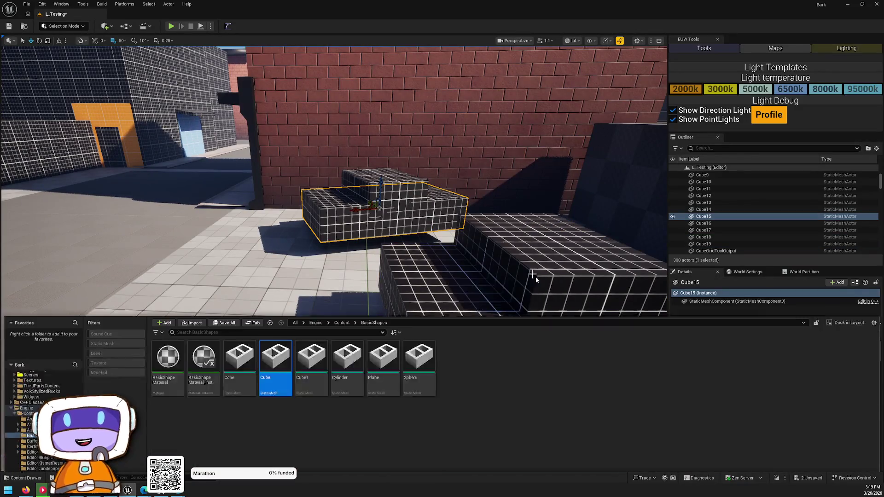
pyautogui.click(511, 215)
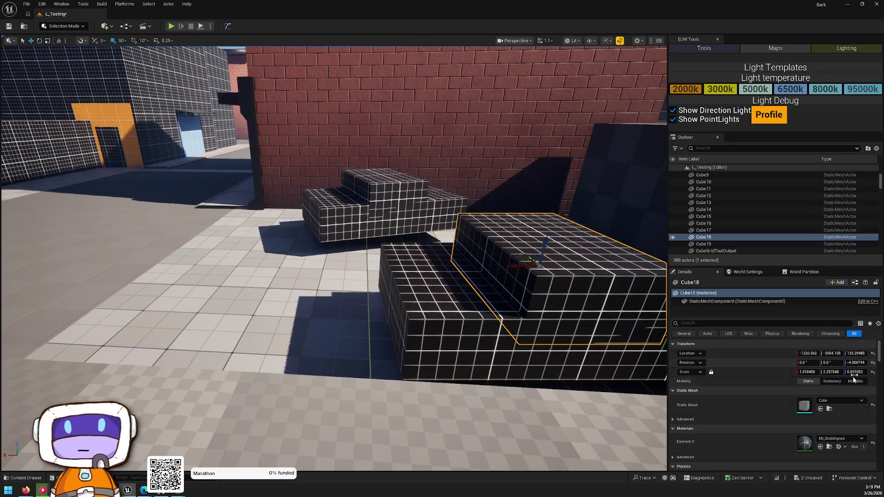
pyautogui.click(830, 445)
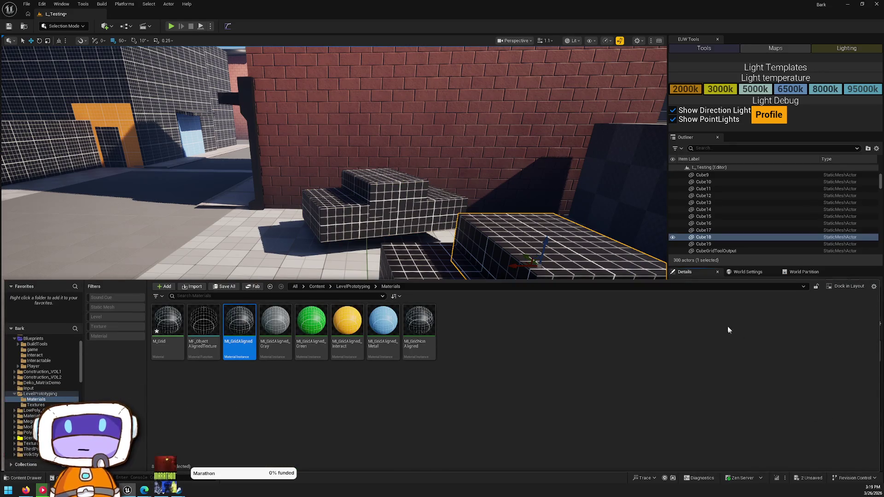
pyautogui.hotkey('ctrl', 'space')
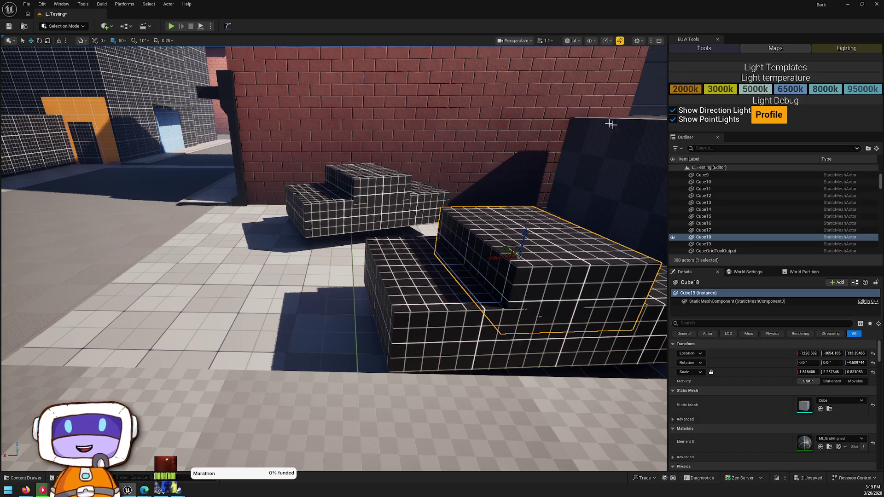
pyautogui.moveTo(385, 185)
pyautogui.mouseDown()
pyautogui.moveTo(304, 240)
pyautogui.moveTo(313, 237)
pyautogui.moveTo(322, 232)
pyautogui.moveTo(258, 234)
pyautogui.moveTo(286, 230)
pyautogui.moveTo(271, 244)
pyautogui.moveTo(285, 230)
pyautogui.moveTo(394, 202)
pyautogui.mouseUp()
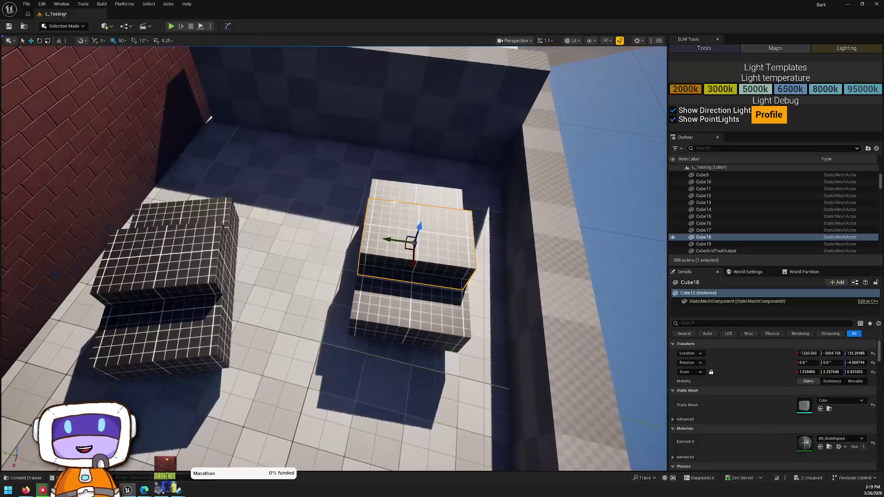
pyautogui.keyDown('ctrl'); pyautogui.click(386, 265); pyautogui.keyUp('ctrl')
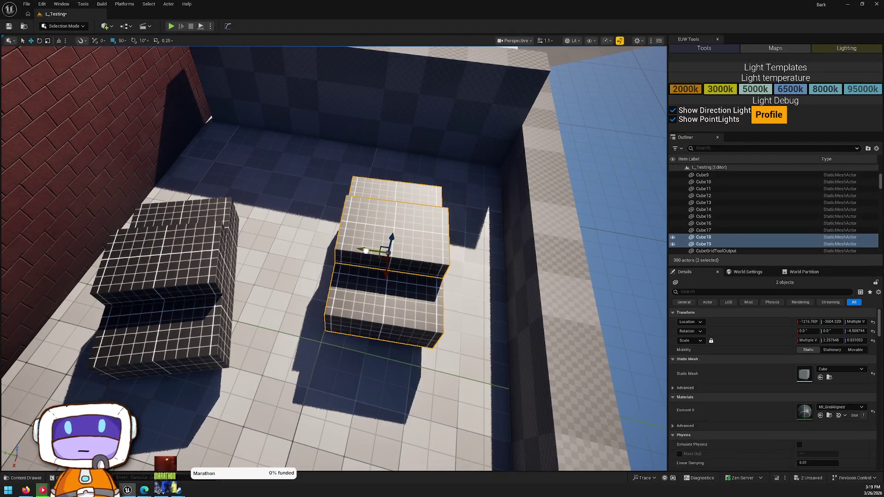
# Alt-drag the upper stair block Cube18 into a new copy, Cube20, placed along the wall.
pyautogui.click(363, 251)
pyautogui.moveTo(363, 251)
pyautogui.mouseDown()
pyautogui.moveTo(373, 232)
pyautogui.moveTo(475, 259)
pyautogui.mouseUp()
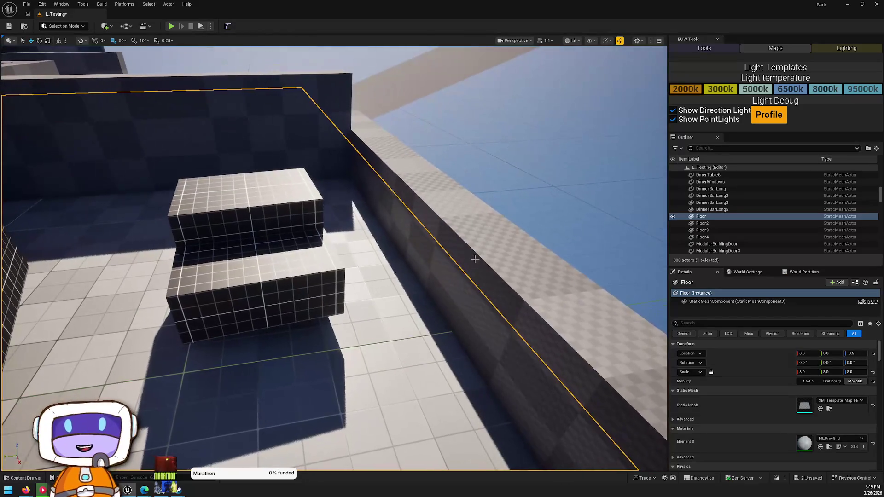
pyautogui.click(238, 214)
pyautogui.moveTo(238, 204)
pyautogui.mouseDown()
pyautogui.moveTo(359, 152)
pyautogui.moveTo(382, 250)
pyautogui.mouseUp()
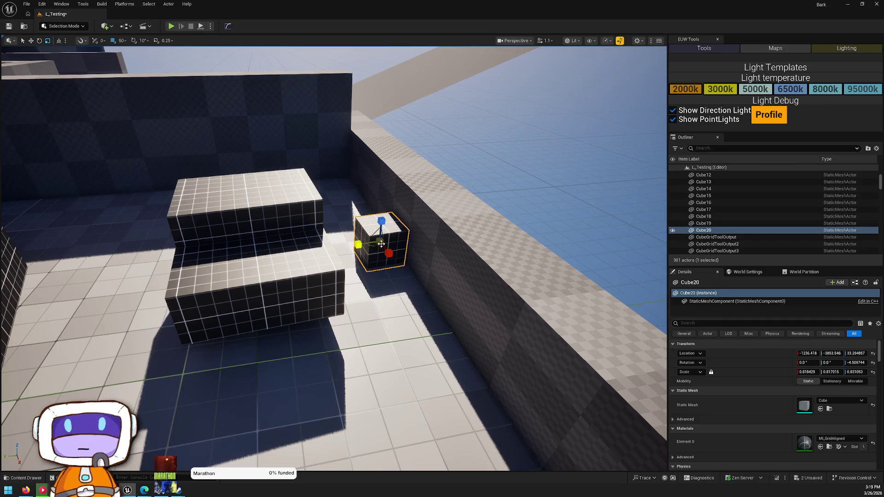
pyautogui.moveTo(377, 247)
pyautogui.mouseDown()
pyautogui.moveTo(452, 387)
pyautogui.moveTo(178, 408)
pyautogui.moveTo(469, 237)
pyautogui.moveTo(534, 267)
pyautogui.moveTo(396, 257)
pyautogui.mouseUp()
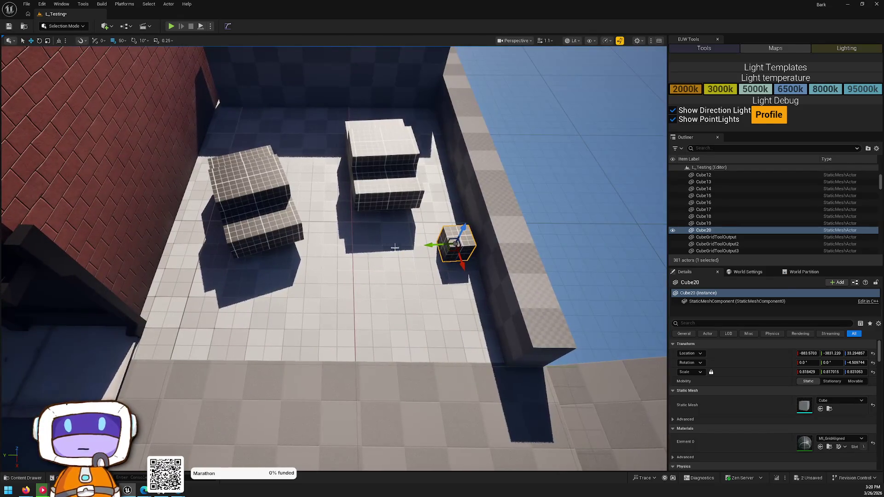
# Apply MI_GridAligned_Green to Cube20 and inspect it beside the brick building.
pyautogui.hotkey('ctrl', 'space')
pyautogui.moveTo(308, 334)
pyautogui.mouseDown()
pyautogui.moveTo(507, 260)
pyautogui.moveTo(455, 243)
pyautogui.moveTo(396, 249)
pyautogui.moveTo(322, 299)
pyautogui.moveTo(298, 336)
pyautogui.mouseUp()
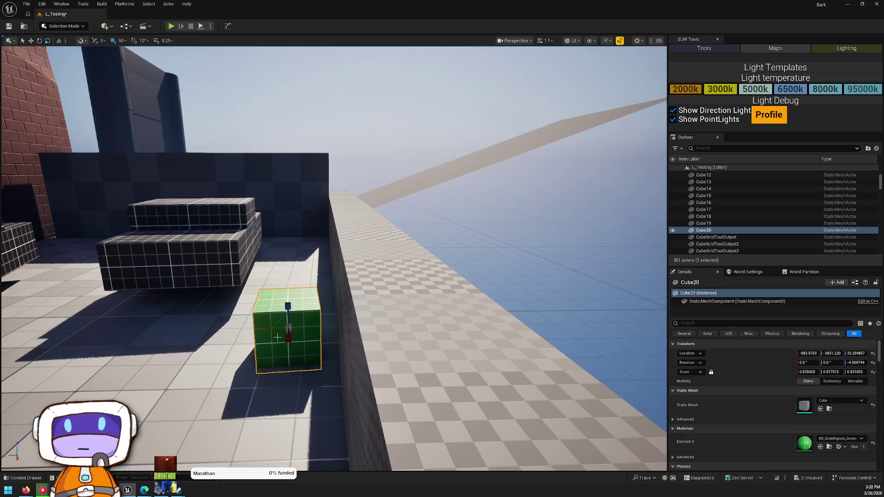
pyautogui.moveTo(308, 343); pyautogui.dragTo(267, 334)
pyautogui.moveTo(614, 178)
pyautogui.mouseDown()
pyautogui.moveTo(112, 282)
pyautogui.moveTo(123, 207)
pyautogui.mouseUp()
pyautogui.press('f')
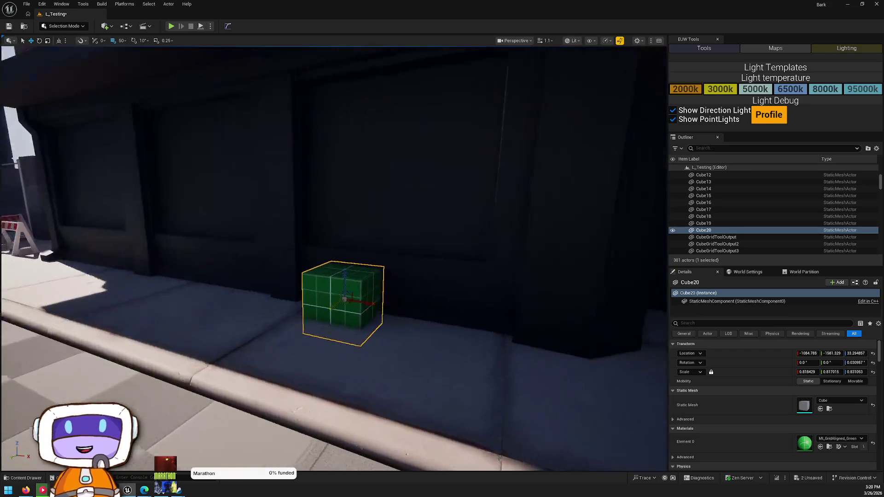
pyautogui.moveTo(345, 300); pyautogui.dragTo(174, 278)
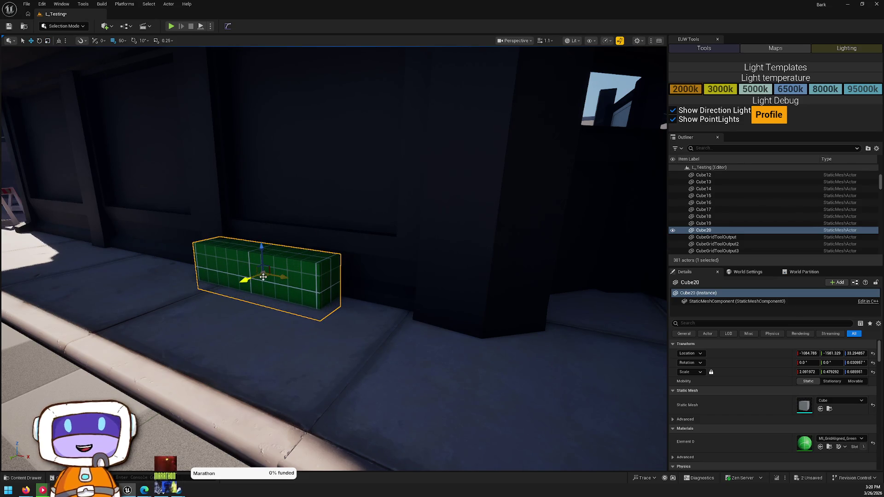
pyautogui.press('Escape')
pyautogui.moveTo(286, 288)
pyautogui.mouseDown()
pyautogui.moveTo(214, 187)
pyautogui.moveTo(74, 186)
pyautogui.moveTo(177, 184)
pyautogui.moveTo(157, 184)
pyautogui.moveTo(161, 170)
pyautogui.moveTo(164, 184)
pyautogui.moveTo(401, 330)
pyautogui.mouseUp()
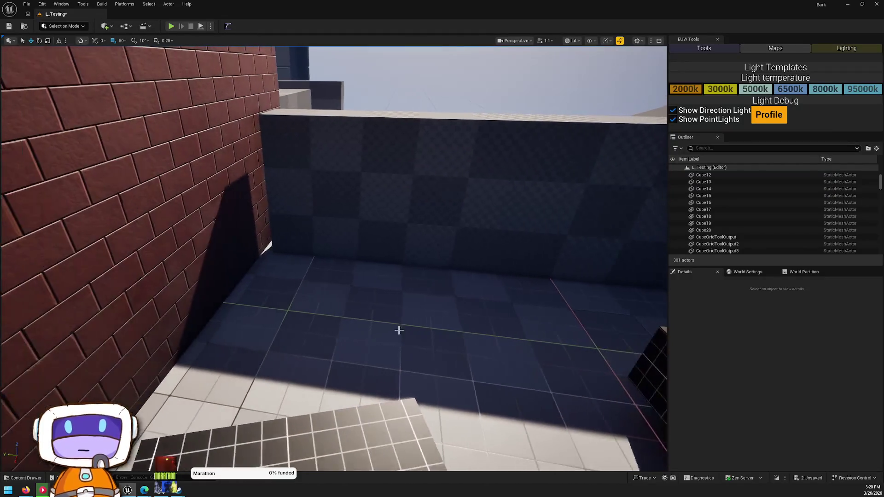
# Apply MI_GridAligned_Gray to both checkered walls, CubeGridToolOutput2 and CubeGridToolOutput3.
pyautogui.click(374, 216)
pyautogui.hotkey('ctrl', 'space')
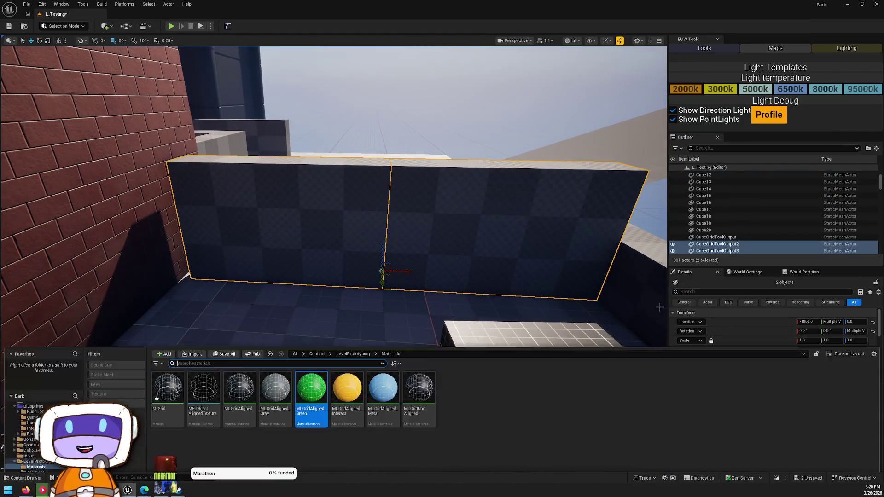
pyautogui.moveTo(275, 320)
pyautogui.mouseDown()
pyautogui.moveTo(276, 203)
pyautogui.moveTo(285, 212)
pyautogui.mouseUp()
pyautogui.moveTo(285, 317); pyautogui.dragTo(433, 244)
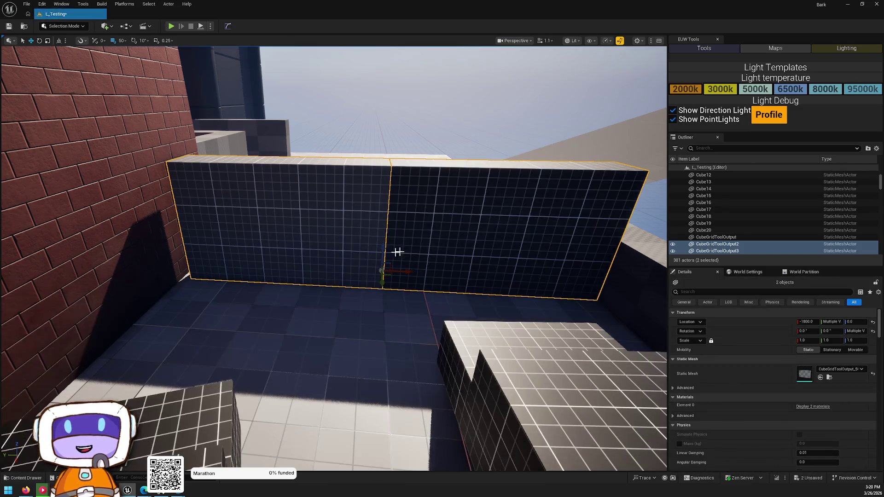
pyautogui.hotkey('ctrl', 'space')
pyautogui.moveTo(276, 321)
pyautogui.mouseDown()
pyautogui.moveTo(369, 251)
pyautogui.moveTo(319, 306)
pyautogui.mouseUp()
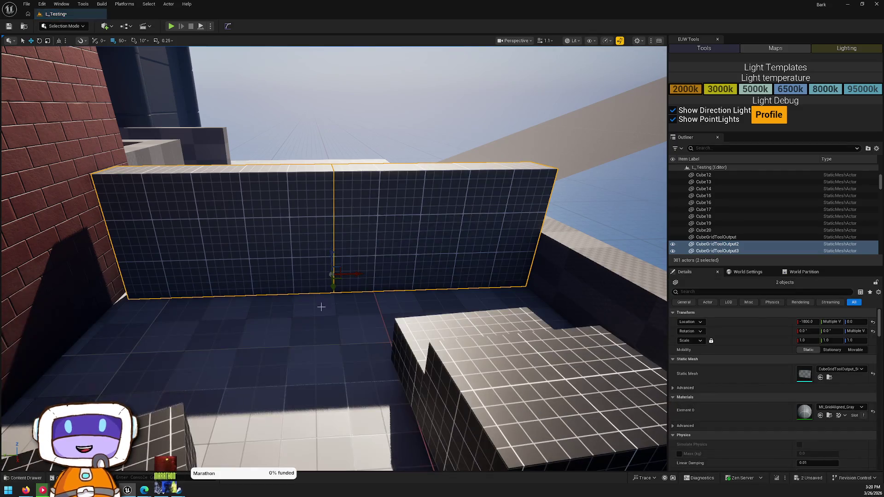
pyautogui.press('Escape')
pyautogui.moveTo(327, 346)
pyautogui.mouseDown()
pyautogui.moveTo(311, 313)
pyautogui.moveTo(322, 331)
pyautogui.moveTo(302, 345)
pyautogui.mouseUp()
# Stretch both grid walls to an X scale of 1.067371.
pyautogui.click(272, 259)
pyautogui.keyDown('ctrl'); pyautogui.click(389, 278); pyautogui.keyUp('ctrl')
pyautogui.moveTo(389, 278)
pyautogui.mouseDown()
pyautogui.moveTo(423, 281)
pyautogui.moveTo(397, 288)
pyautogui.moveTo(426, 291)
pyautogui.mouseUp()
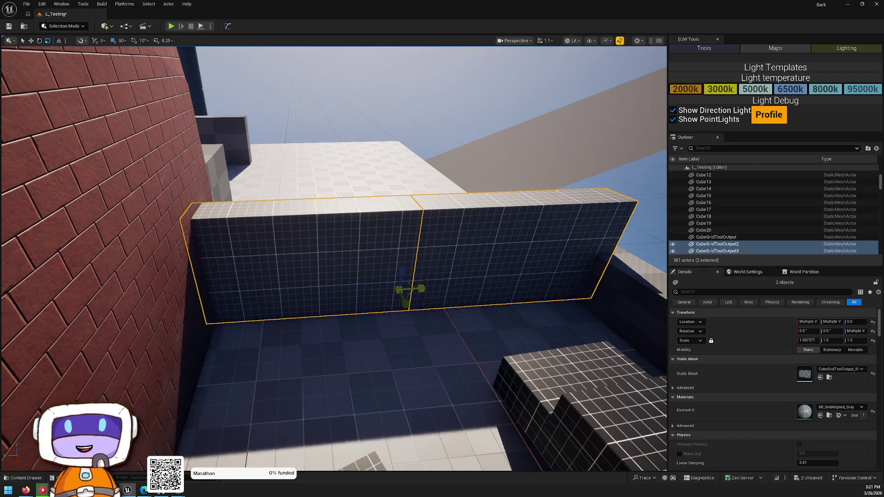
pyautogui.press('Escape')
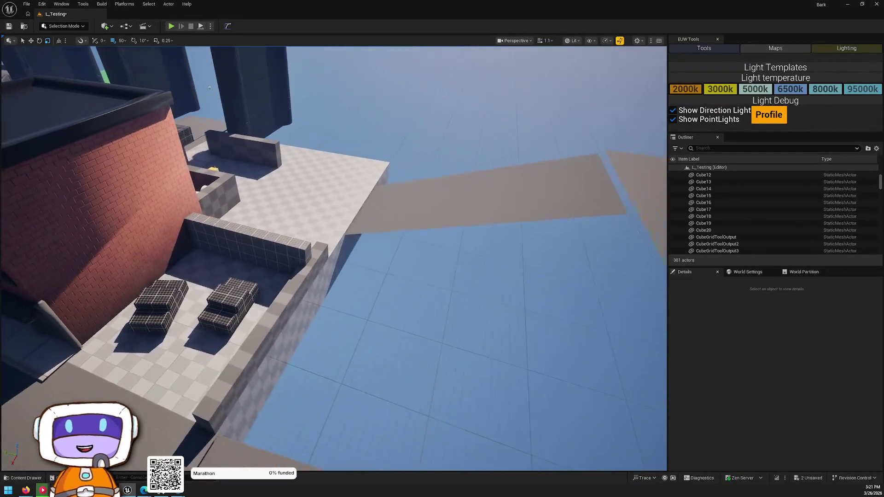
pyautogui.click(573, 324)
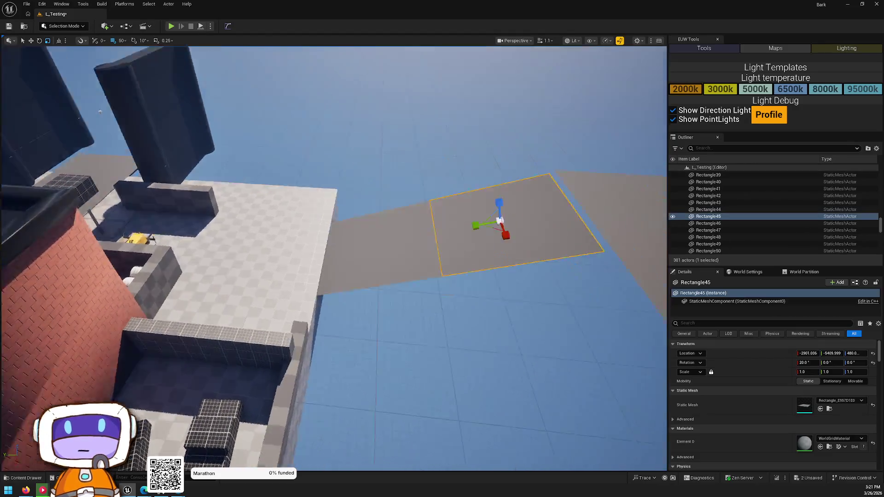
# Copy both grey ramp slabs to the right as Rectangle53 and Rectangle54 and make them MI_GridAligned_Green.
pyautogui.keyDown('ctrl'); pyautogui.click(245, 329); pyautogui.keyUp('ctrl')
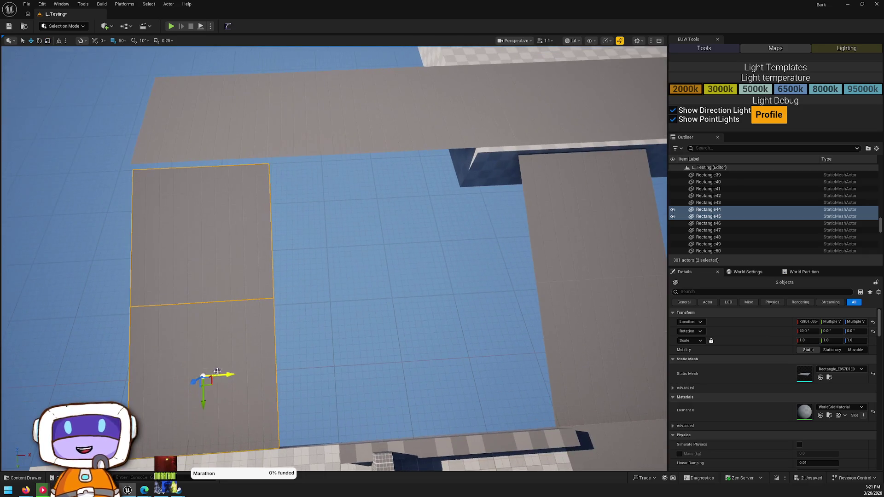
pyautogui.moveTo(222, 377)
pyautogui.keyDown('alt'); pyautogui.mouseDown()
pyautogui.moveTo(489, 385)
pyautogui.moveTo(427, 378)
pyautogui.moveTo(427, 362)
pyautogui.moveTo(470, 362)
pyautogui.moveTo(424, 362)
pyautogui.moveTo(440, 362)
pyautogui.mouseUp(); pyautogui.keyUp('alt')
pyautogui.click(842, 407)
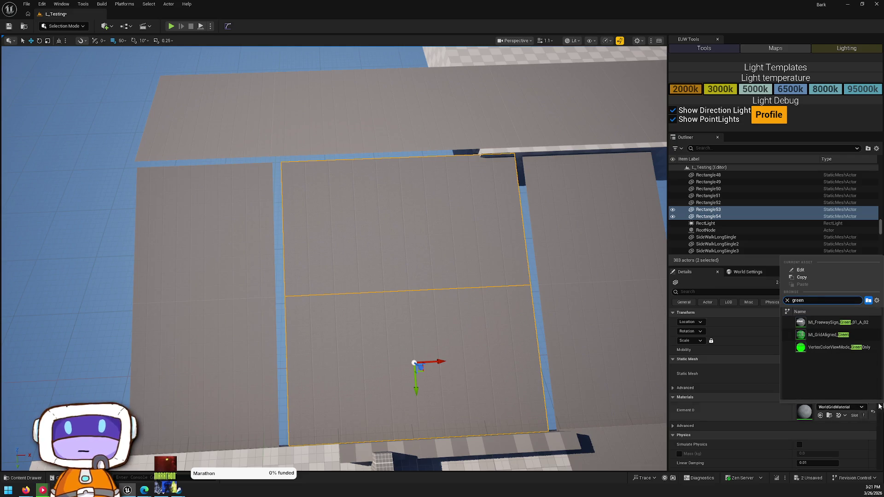
pyautogui.click(822, 335)
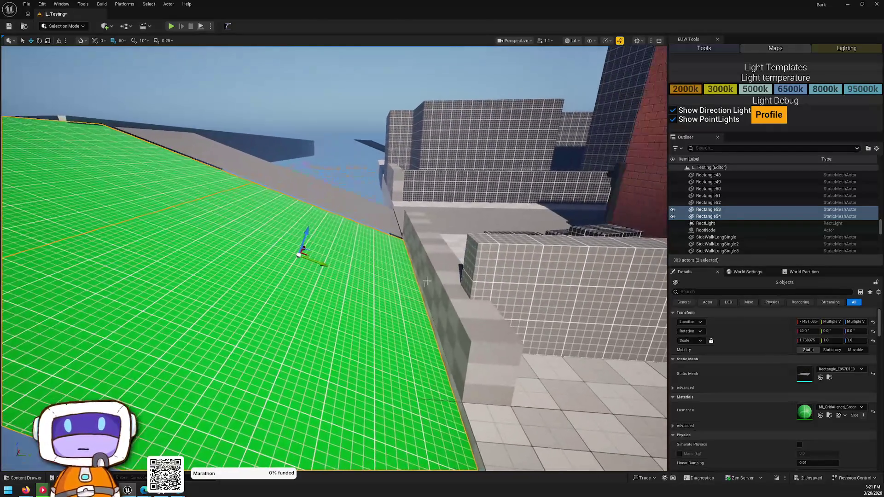
pyautogui.click(460, 294)
pyautogui.click(552, 247)
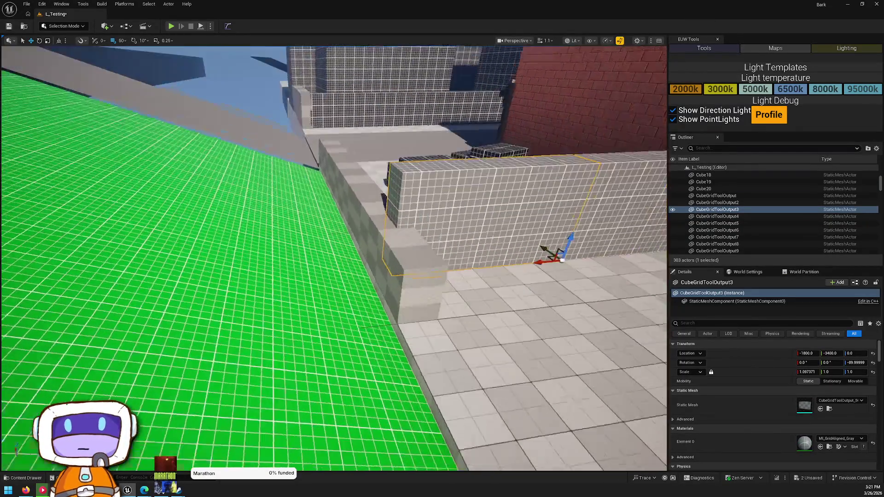
# Copy the cube onto the green slab and stretch it up into a tall raised pillar.
pyautogui.press('a')
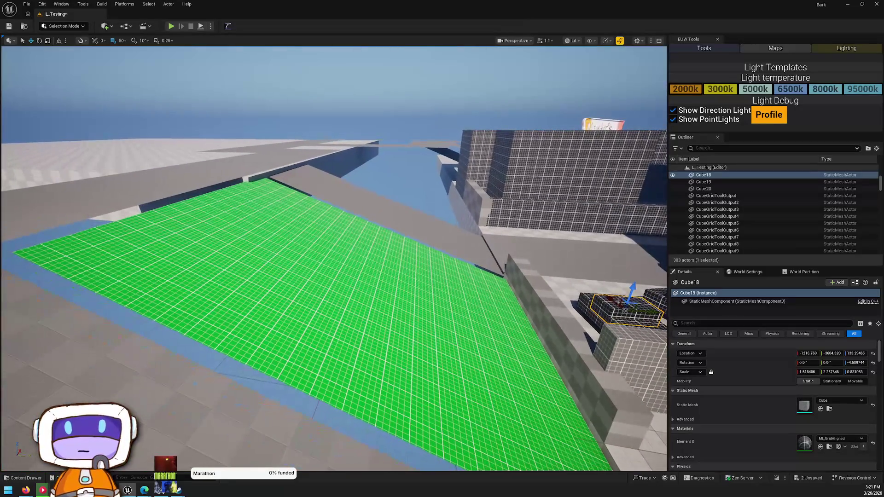
pyautogui.moveTo(633, 305); pyautogui.dragTo(371, 268)
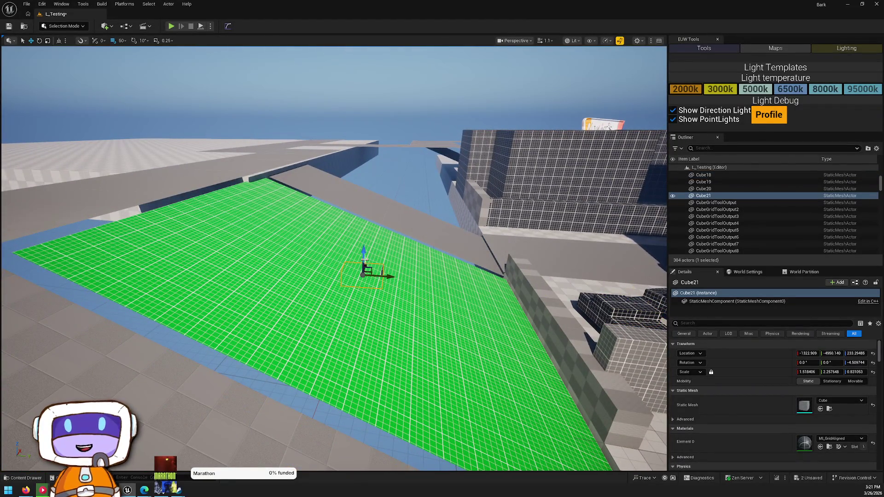
pyautogui.moveTo(366, 225); pyautogui.dragTo(367, 124)
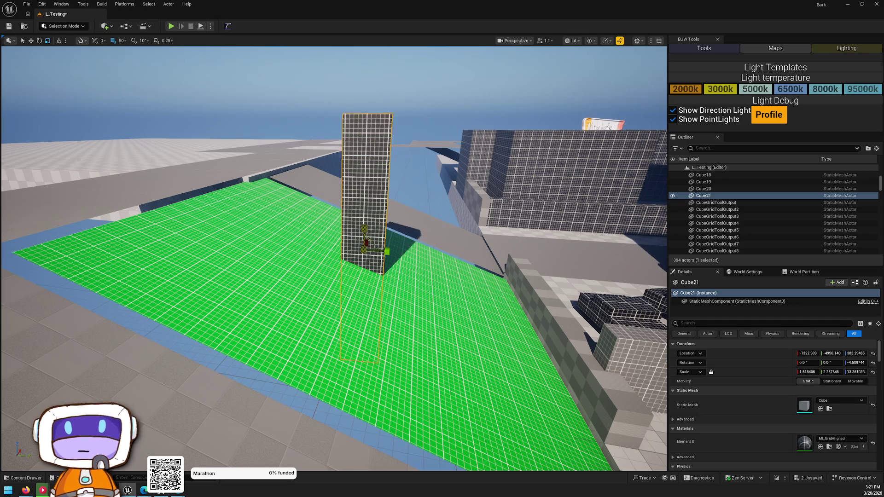
pyautogui.press('w')
pyautogui.moveTo(440, 207)
pyautogui.mouseDown()
pyautogui.moveTo(436, 189)
pyautogui.moveTo(437, 232)
pyautogui.moveTo(460, 135)
pyautogui.mouseUp()
pyautogui.press('r')
# Shape the top block above the pillar wider and deeper, then trim it slightly.
pyautogui.scroll(2, 443, 240)
pyautogui.scroll(3, 460, 134)
pyautogui.scroll(-3, 432, 180)
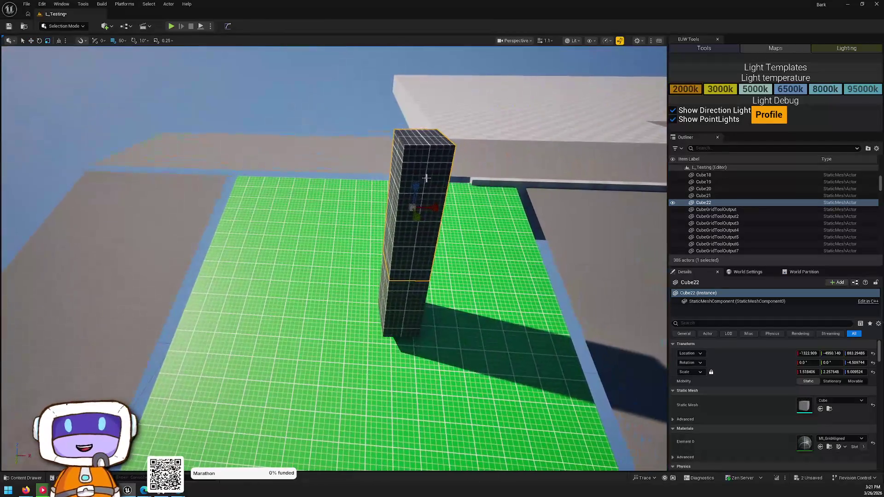
pyautogui.moveTo(433, 208); pyautogui.dragTo(352, 208)
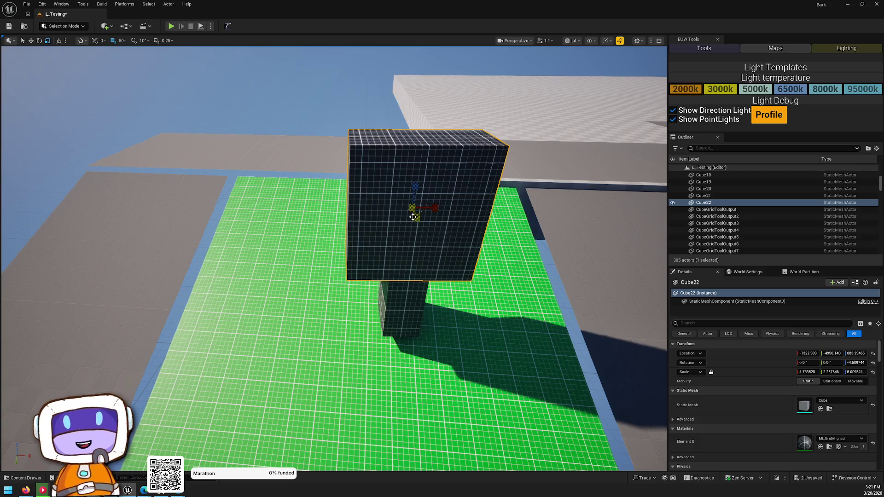
pyautogui.moveTo(412, 216); pyautogui.dragTo(414, 240)
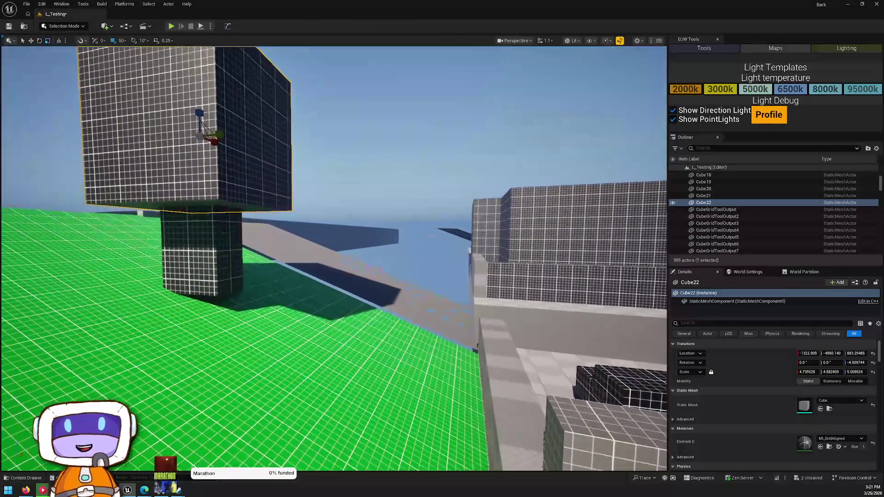
pyautogui.moveTo(506, 258); pyautogui.dragTo(506, 258)
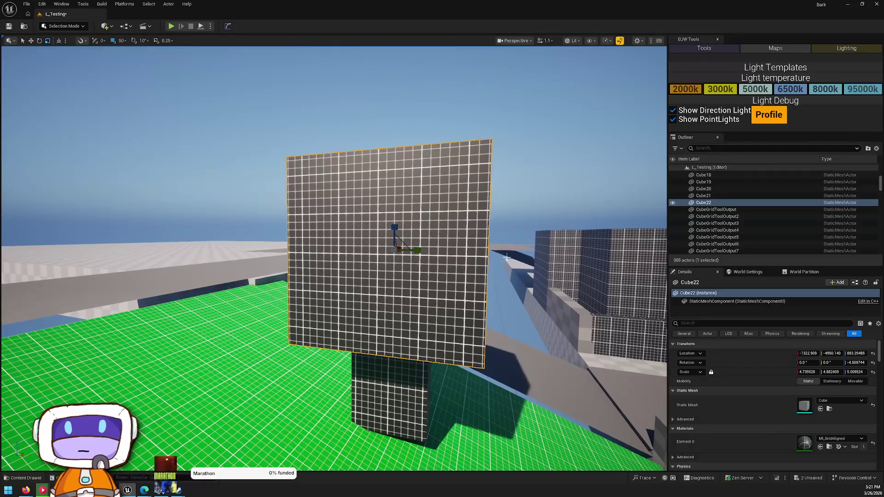
pyautogui.scroll(-1, 787, 351)
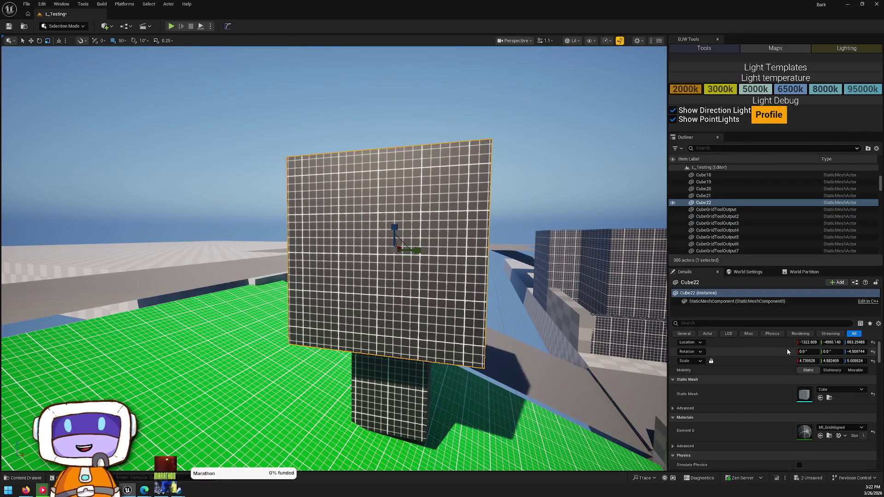
pyautogui.moveTo(392, 249)
pyautogui.mouseDown()
pyautogui.moveTo(377, 263)
pyautogui.moveTo(415, 254)
pyautogui.mouseUp()
pyautogui.moveTo(417, 132)
pyautogui.mouseDown()
pyautogui.moveTo(423, 93)
pyautogui.moveTo(446, 198)
pyautogui.moveTo(438, 144)
pyautogui.mouseUp()
# Set both stacked cubes to MI_GridAligned_Green and view them from around.
pyautogui.keyDown('ctrl'); pyautogui.click(441, 297); pyautogui.keyUp('ctrl')
pyautogui.click(845, 397)
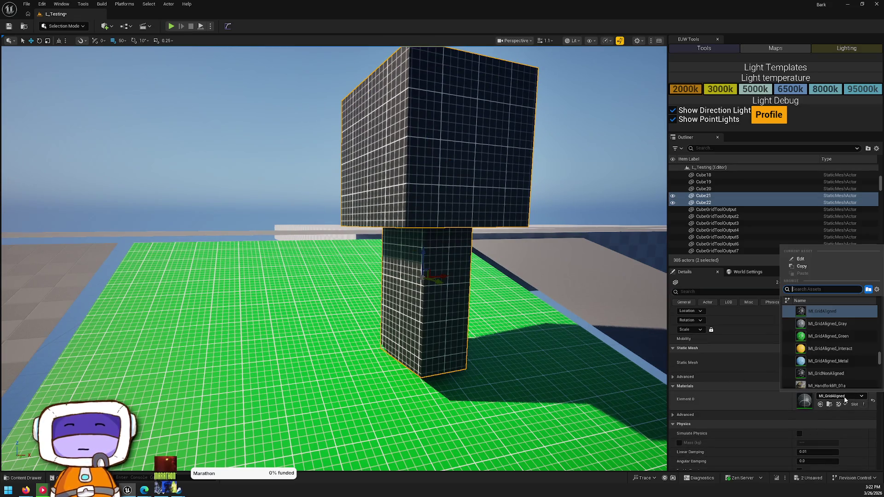
pyautogui.write('green')
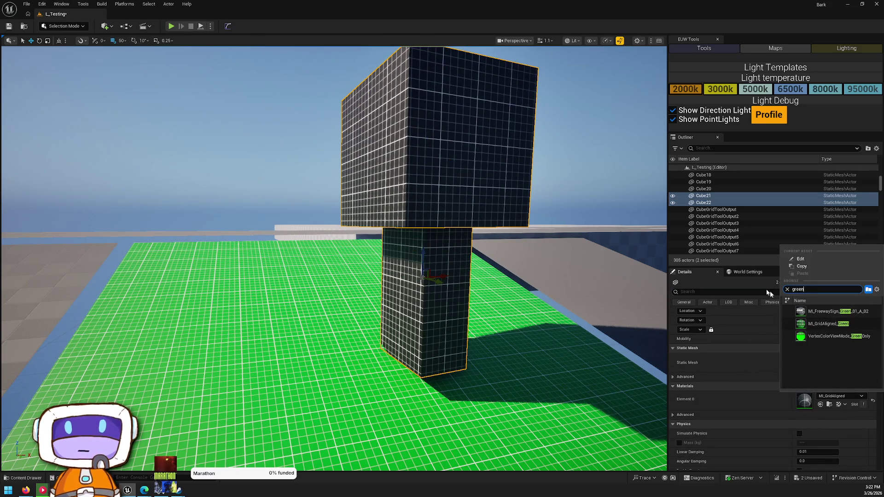
pyautogui.click(827, 325)
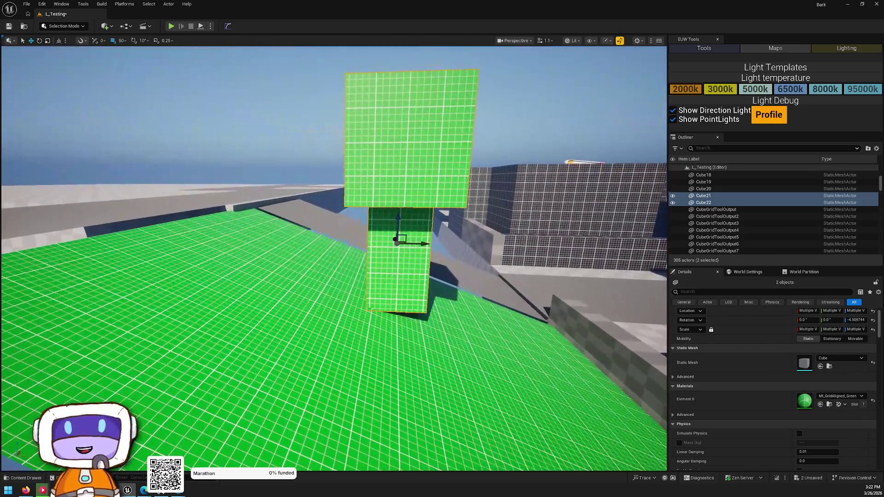
pyautogui.moveTo(423, 322)
pyautogui.mouseDown()
pyautogui.moveTo(405, 277)
pyautogui.moveTo(423, 322)
pyautogui.moveTo(505, 252)
pyautogui.moveTo(325, 354)
pyautogui.mouseUp()
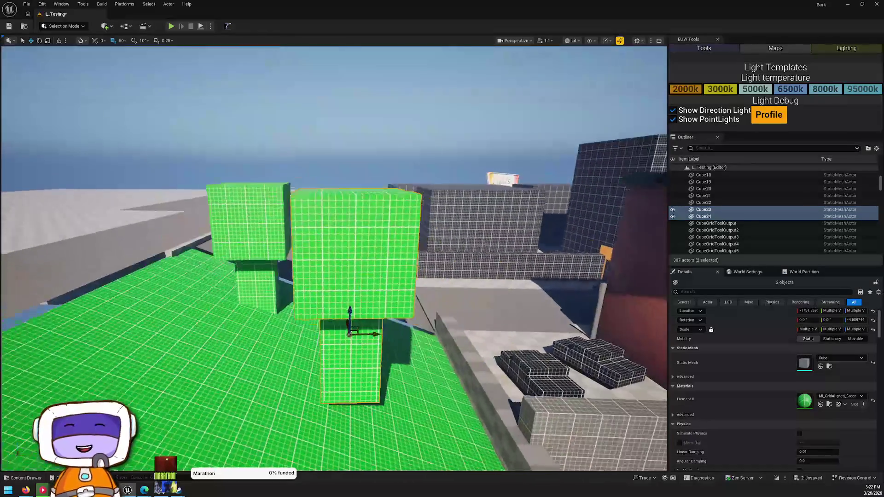
pyautogui.moveTo(334, 258)
pyautogui.mouseDown()
pyautogui.moveTo(325, 239)
pyautogui.moveTo(397, 276)
pyautogui.mouseUp()
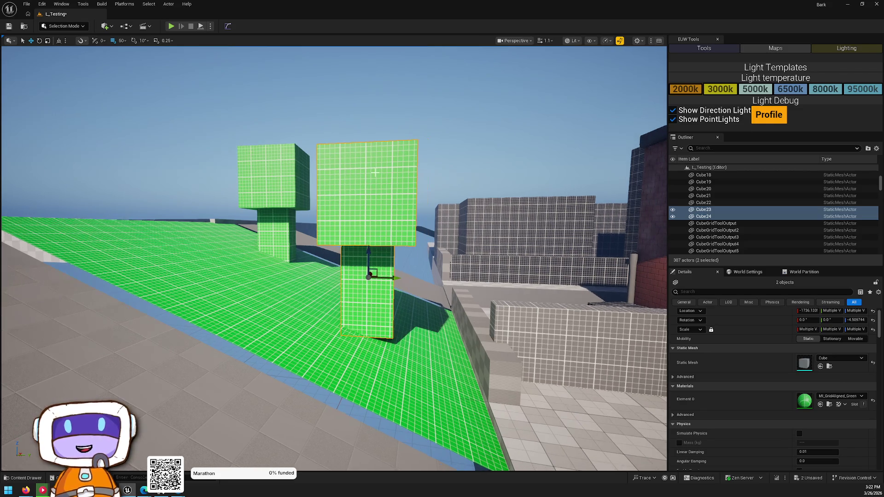
pyautogui.click(389, 189)
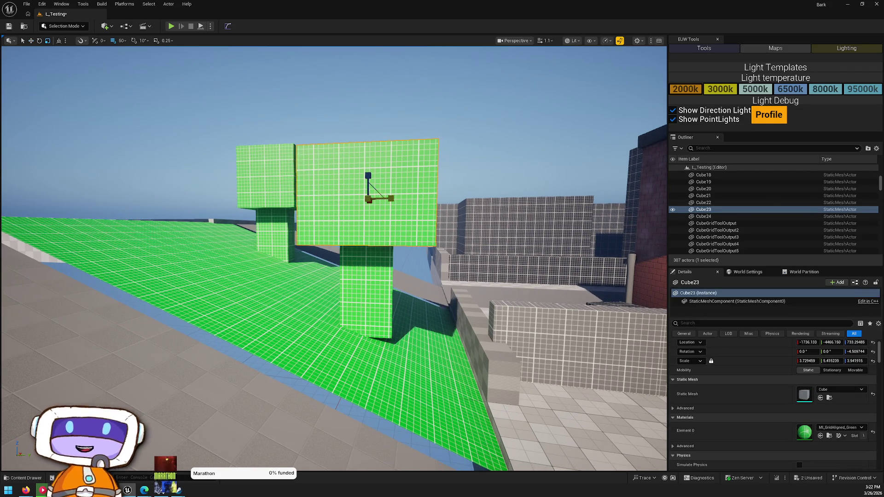
pyautogui.press('Escape')
pyautogui.moveTo(334, 258)
pyautogui.mouseDown()
pyautogui.moveTo(161, 258)
pyautogui.moveTo(104, 233)
pyautogui.mouseUp()
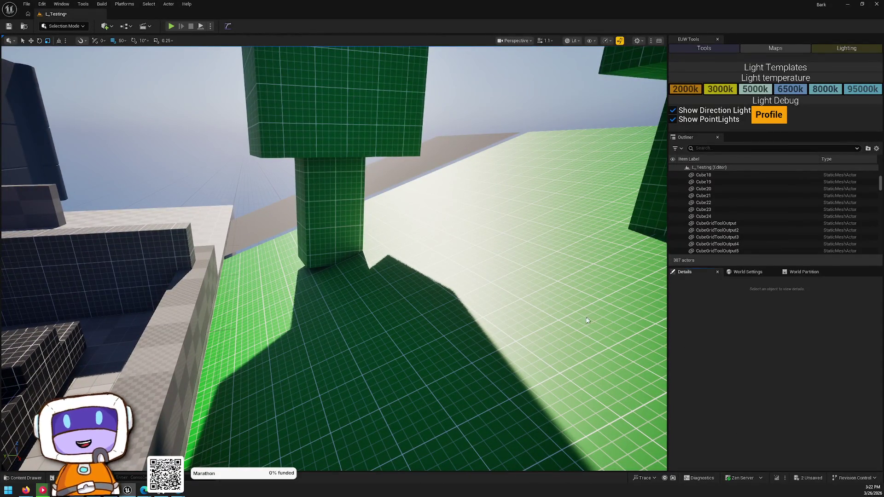
pyautogui.moveTo(466, 302)
pyautogui.mouseDown()
pyautogui.moveTo(370, 281)
pyautogui.moveTo(361, 259)
pyautogui.moveTo(354, 276)
pyautogui.moveTo(350, 258)
pyautogui.moveTo(357, 260)
pyautogui.mouseUp()
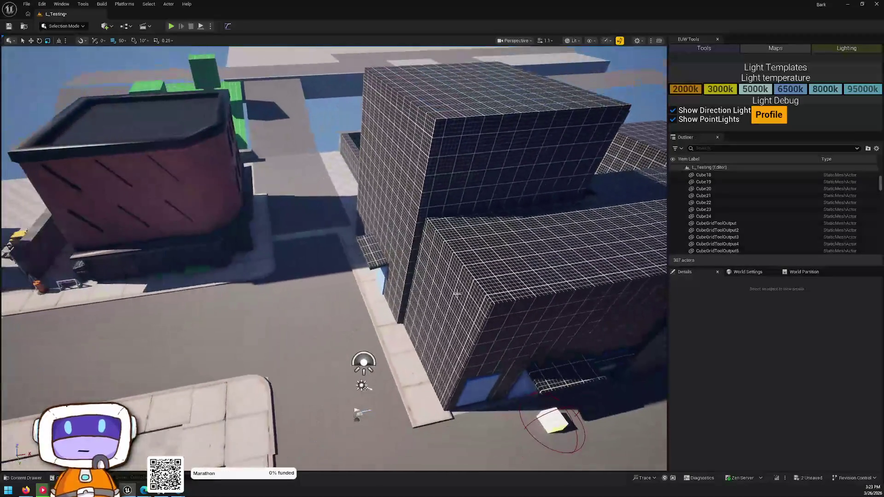
pyautogui.press('w')
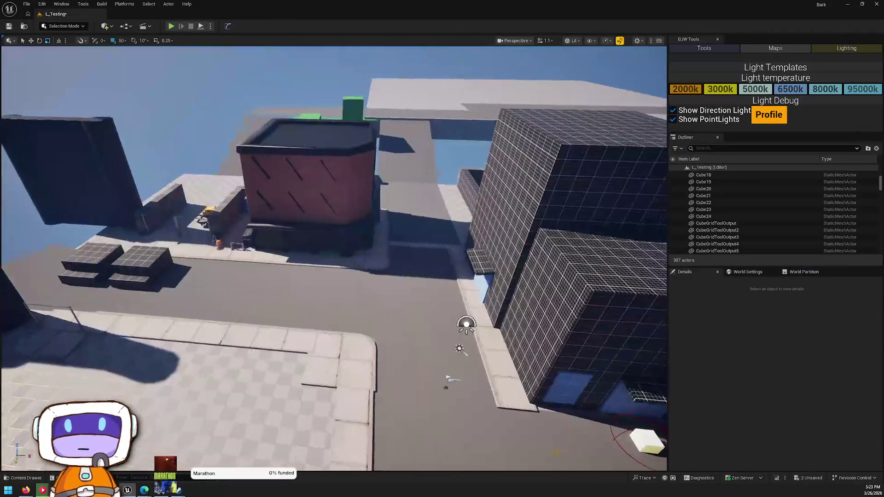
pyautogui.press('s')
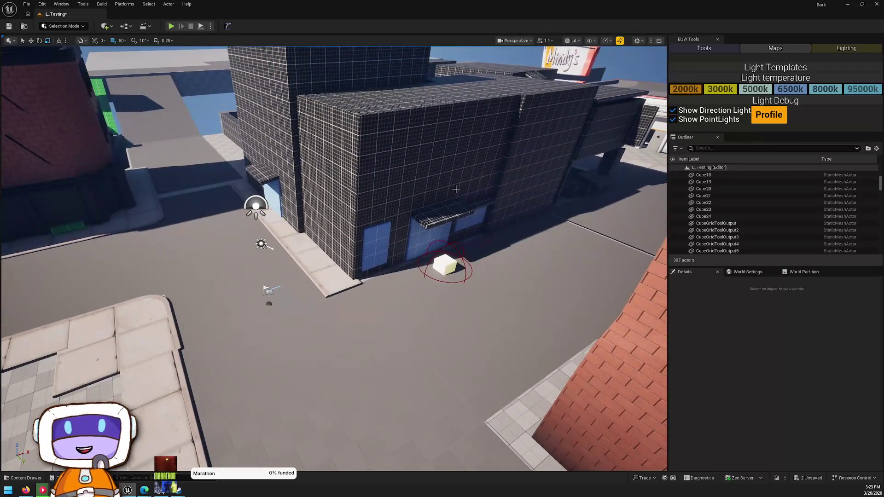
pyautogui.click(456, 189)
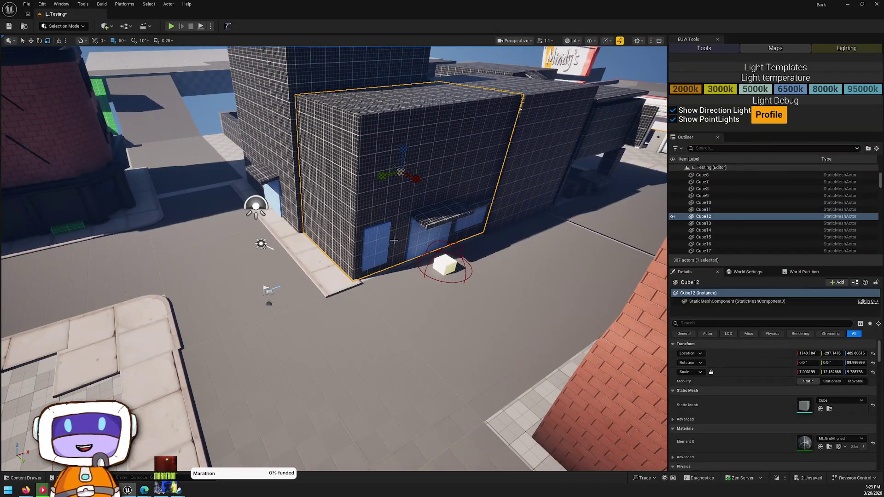
# Select the grid wall block with its window and door pieces and duplicate them with Ctrl+D.
pyautogui.keyDown('ctrl'); pyautogui.click(479, 214); pyautogui.keyUp('ctrl')
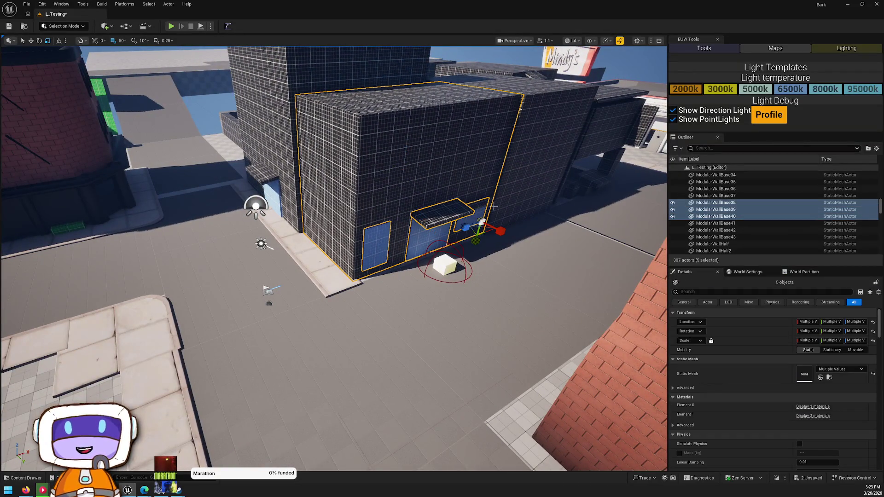
pyautogui.keyDown('ctrl'); pyautogui.click(481, 204); pyautogui.keyUp('ctrl')
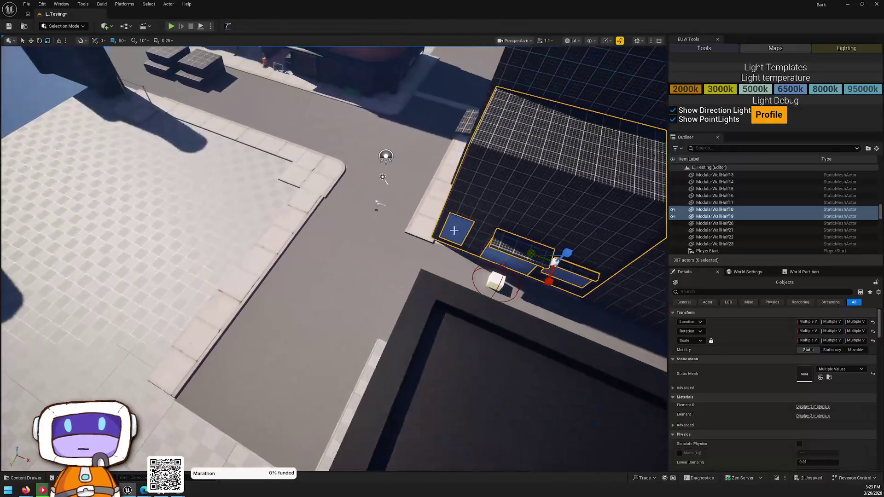
pyautogui.hotkey('ctrl', 'd')
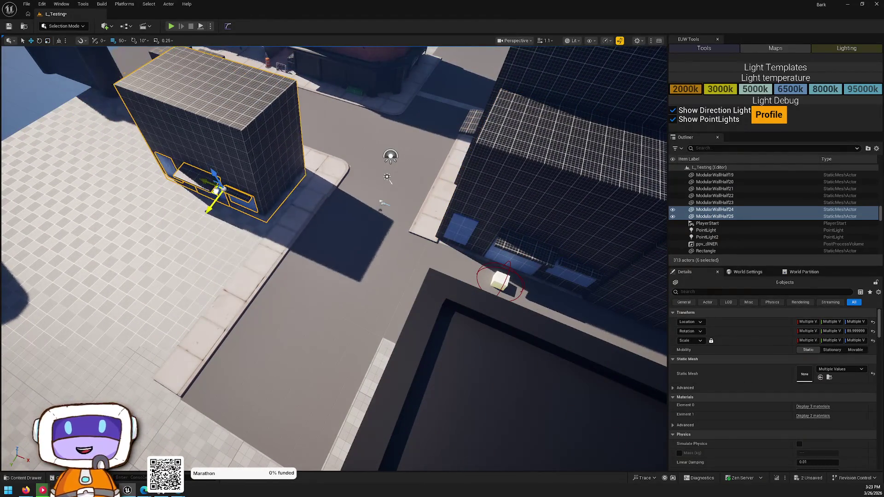
pyautogui.press('w')
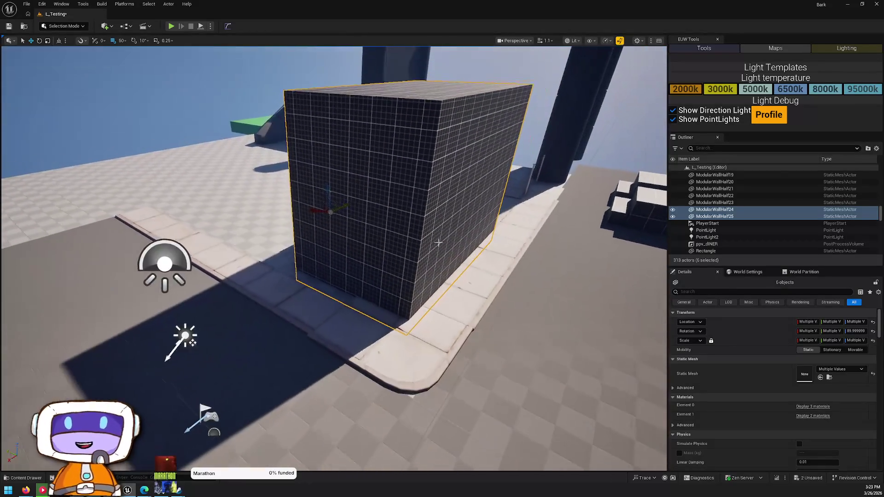
pyautogui.press('e')
pyautogui.moveTo(334, 223); pyautogui.dragTo(374, 173)
pyautogui.hotkey('ctrl', 'z')
# Look through the viewport toolbar options and toggle the rotation coordinate space.
pyautogui.moveTo(480, 177); pyautogui.dragTo(285, 217)
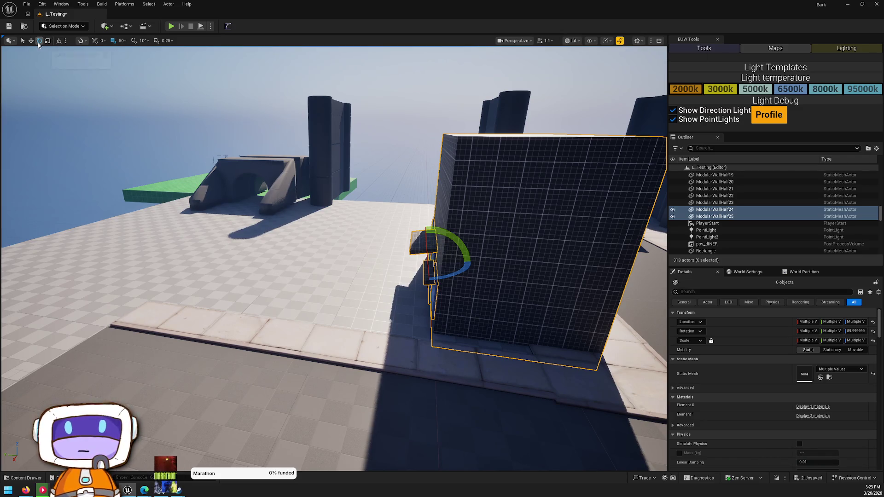
pyautogui.click(574, 40)
pyautogui.click(600, 44)
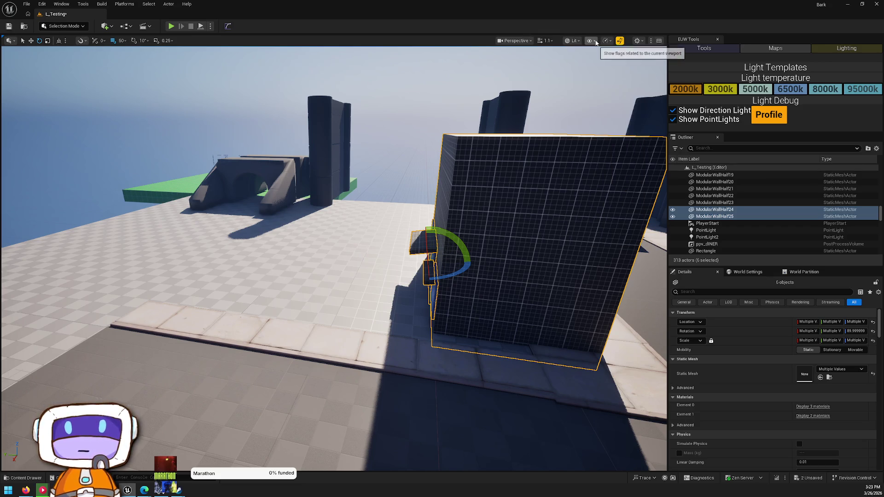
pyautogui.click(592, 41)
pyautogui.click(605, 41)
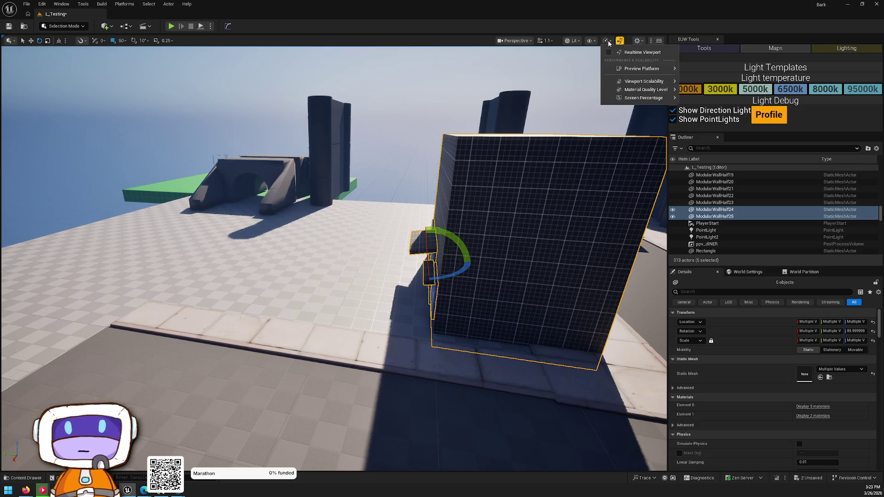
pyautogui.click(640, 41)
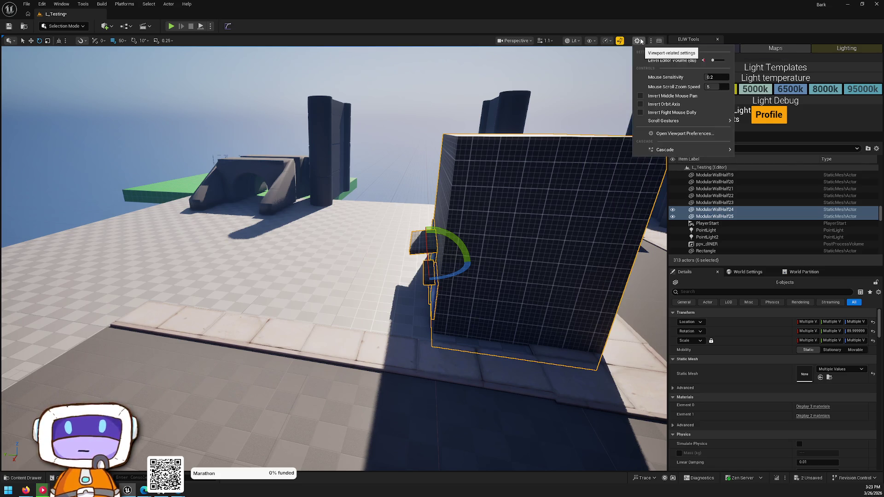
pyautogui.click(650, 40)
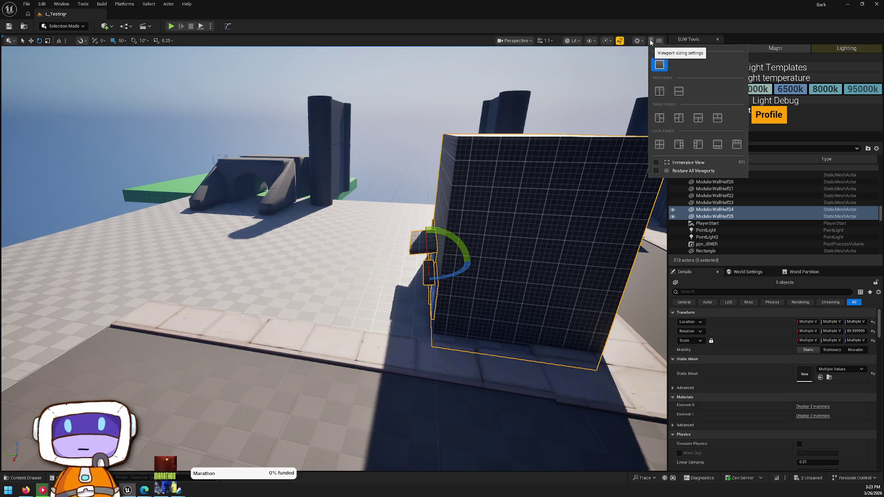
pyautogui.click(551, 43)
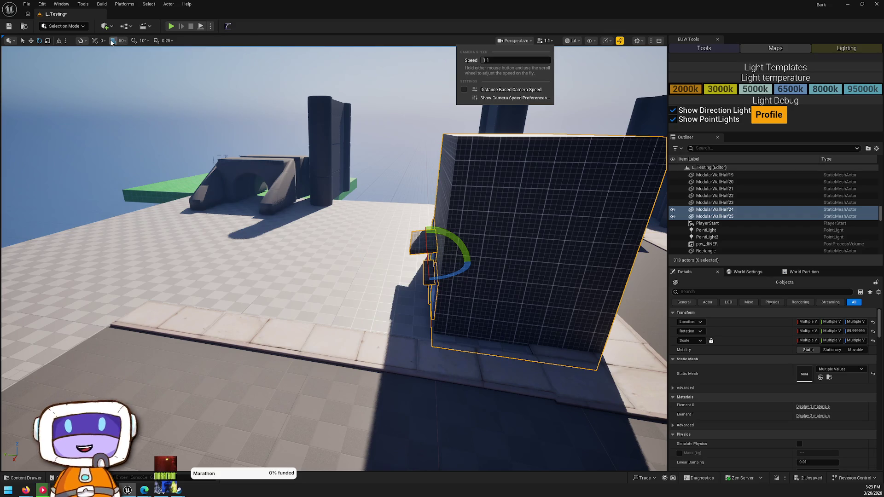
pyautogui.click(59, 42)
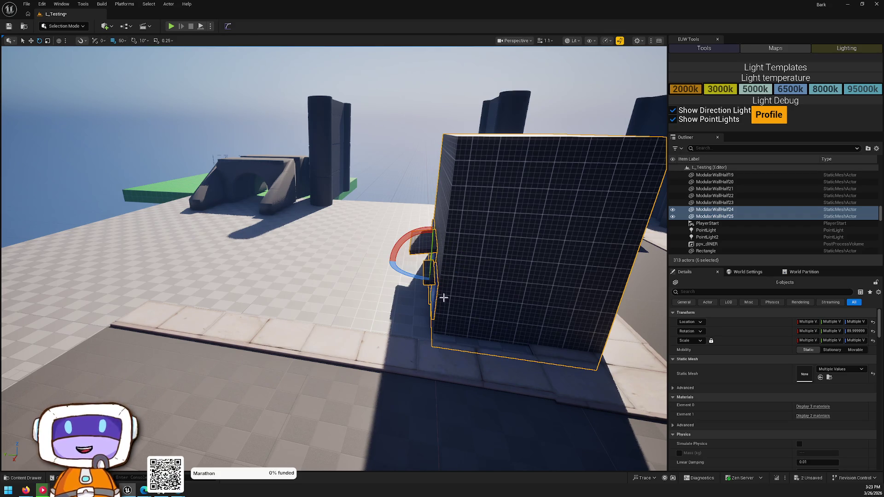
# Rotate the copied six-piece wall group about -88° on Z and view it from street level.
pyautogui.moveTo(394, 268)
pyautogui.mouseDown()
pyautogui.moveTo(410, 276)
pyautogui.moveTo(451, 272)
pyautogui.moveTo(256, 405)
pyautogui.moveTo(299, 359)
pyautogui.moveTo(142, 338)
pyautogui.moveTo(443, 312)
pyautogui.mouseUp()
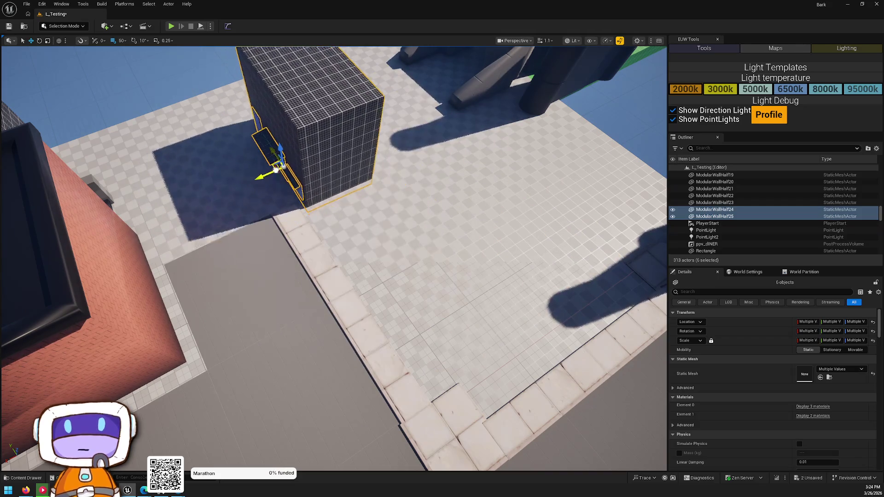
pyautogui.moveTo(272, 169)
pyautogui.mouseDown()
pyautogui.moveTo(432, 206)
pyautogui.moveTo(373, 175)
pyautogui.moveTo(405, 231)
pyautogui.moveTo(479, 290)
pyautogui.moveTo(451, 193)
pyautogui.moveTo(423, 235)
pyautogui.moveTo(414, 198)
pyautogui.moveTo(421, 232)
pyautogui.moveTo(377, 230)
pyautogui.mouseUp()
pyautogui.press('Escape')
pyautogui.moveTo(459, 261)
pyautogui.mouseDown()
pyautogui.moveTo(327, 286)
pyautogui.moveTo(386, 291)
pyautogui.mouseUp()
pyautogui.hotkey('ctrl', 'z')
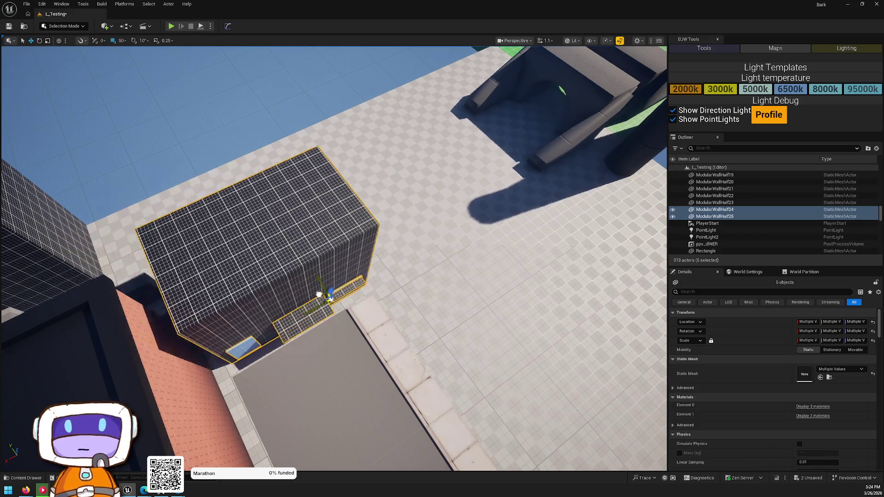
pyautogui.moveTo(331, 257)
pyautogui.mouseDown()
pyautogui.moveTo(313, 221)
pyautogui.moveTo(315, 258)
pyautogui.moveTo(260, 251)
pyautogui.moveTo(239, 281)
pyautogui.moveTo(261, 216)
pyautogui.mouseUp()
pyautogui.click(315, 193)
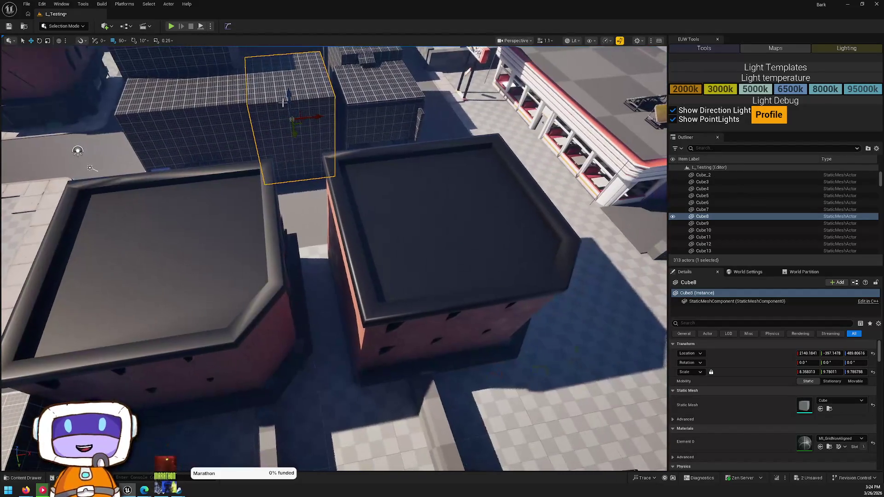
pyautogui.moveTo(300, 124)
pyautogui.mouseDown()
pyautogui.moveTo(457, 311)
pyautogui.moveTo(442, 290)
pyautogui.mouseUp()
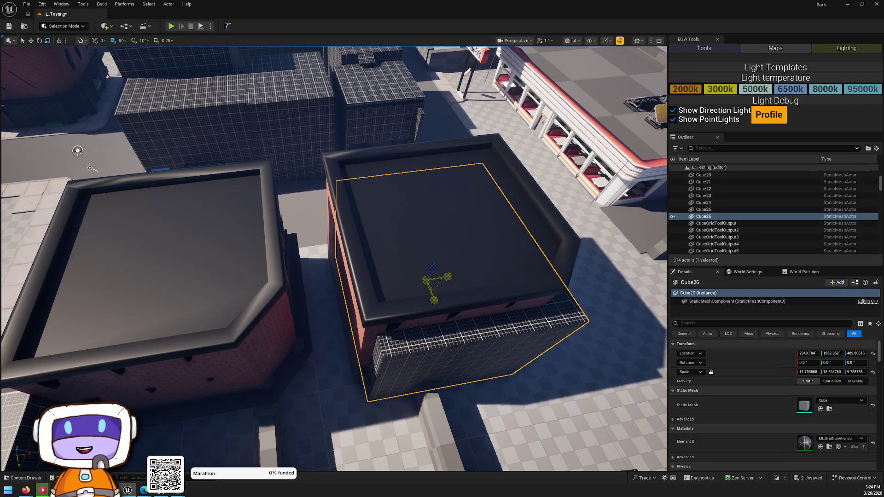
pyautogui.moveTo(333, 258)
pyautogui.mouseDown()
pyautogui.moveTo(323, 227)
pyautogui.moveTo(388, 263)
pyautogui.moveTo(326, 214)
pyautogui.mouseUp()
pyautogui.click(387, 263)
pyautogui.press('Delete')
pyautogui.click(387, 263)
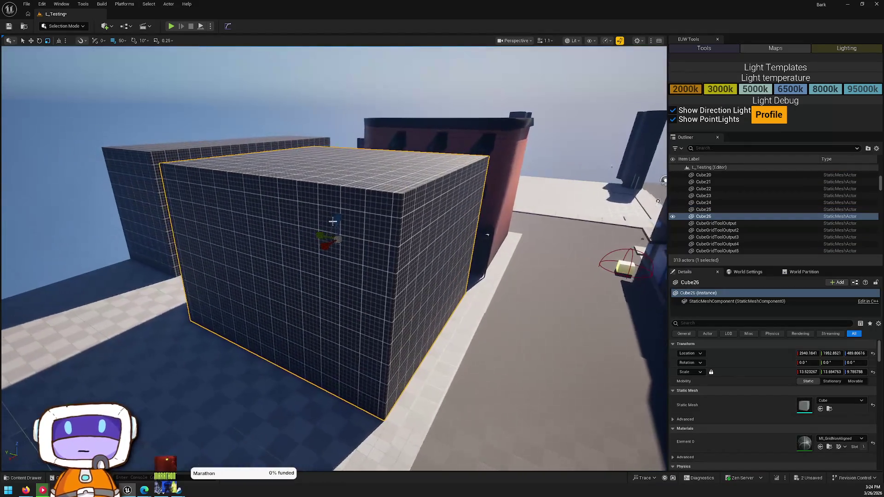
pyautogui.moveTo(343, 244)
pyautogui.mouseDown()
pyautogui.moveTo(323, 299)
pyautogui.moveTo(285, 244)
pyautogui.mouseUp()
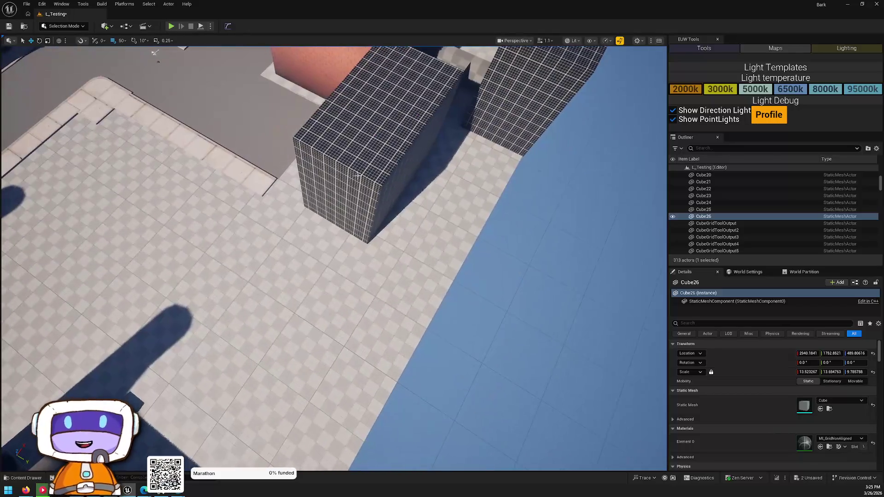
pyautogui.click(359, 175)
pyautogui.moveTo(385, 138); pyautogui.dragTo(378, 157)
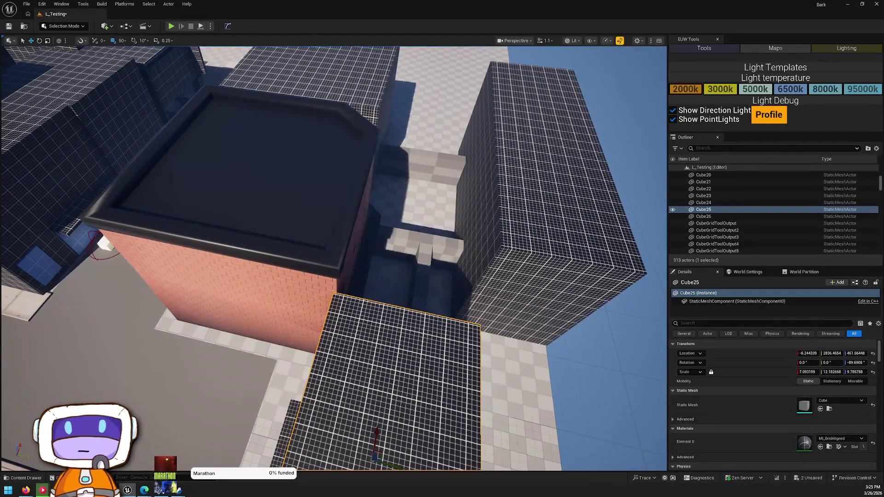
pyautogui.press('w')
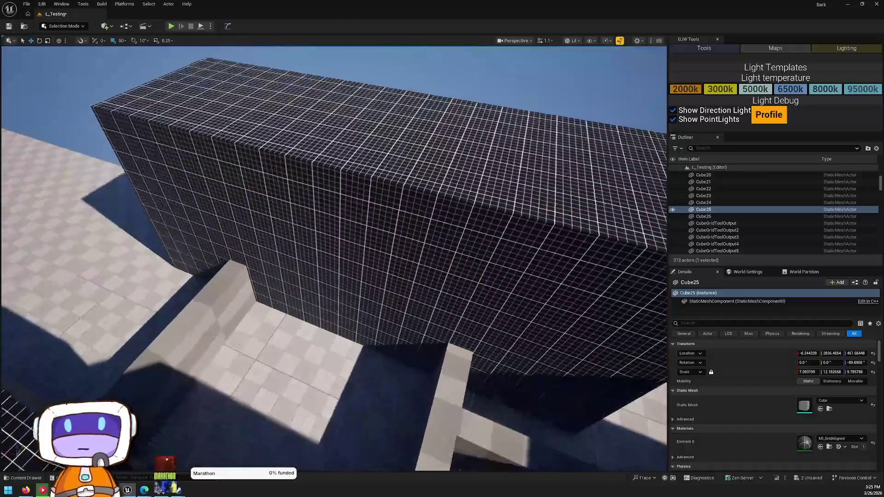
pyautogui.press('w')
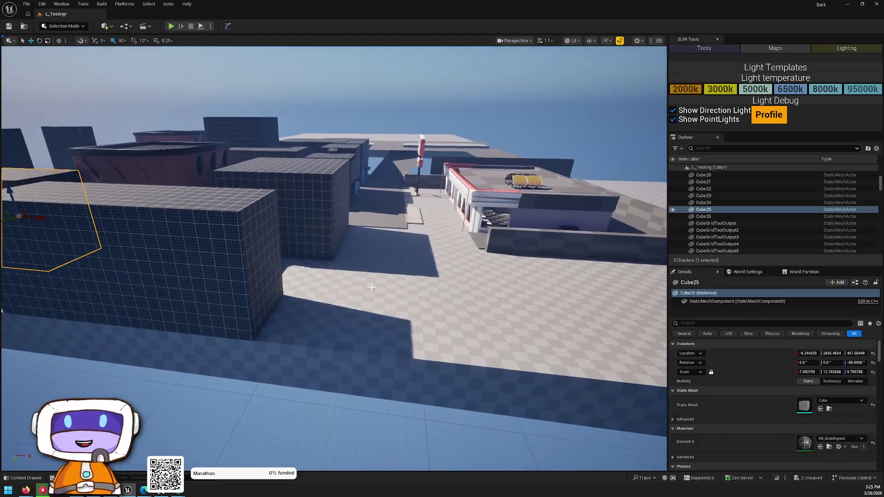
pyautogui.click(332, 276)
# Alt-drag Floor4 into a new Floor5 slab, moved down and along Y.
pyautogui.press('w')
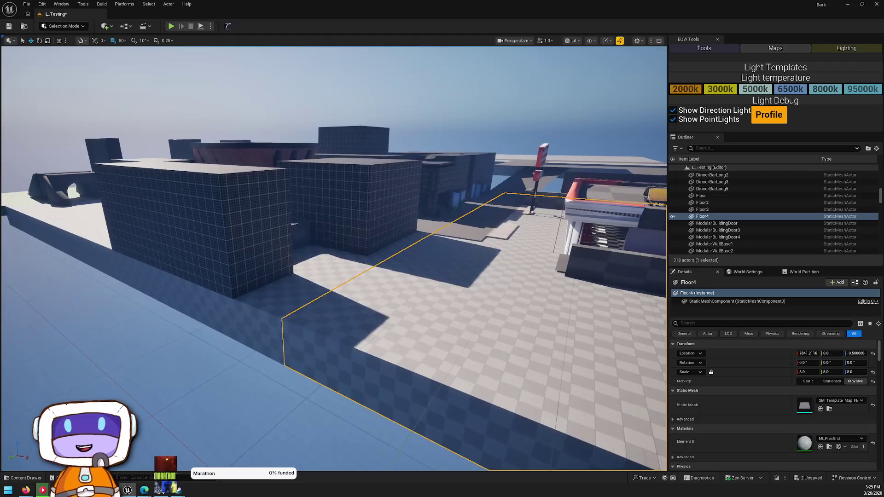
pyautogui.press('w')
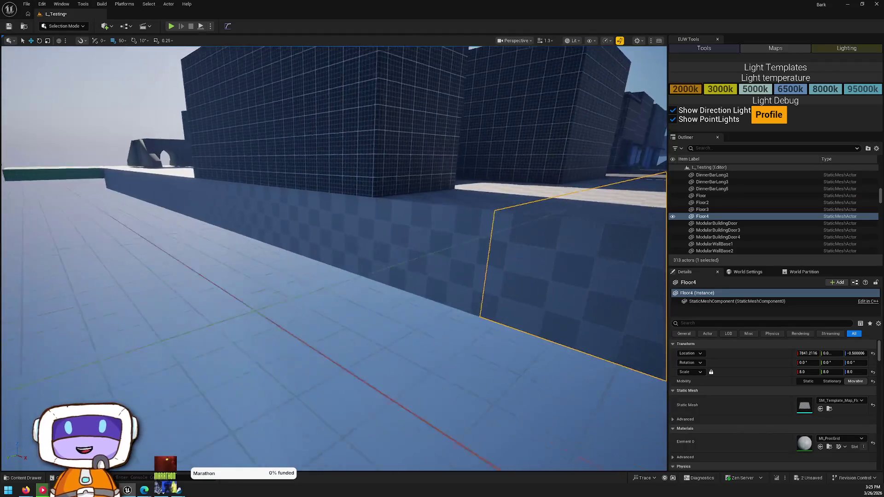
pyautogui.scroll(2, 333, 257)
pyautogui.press('s')
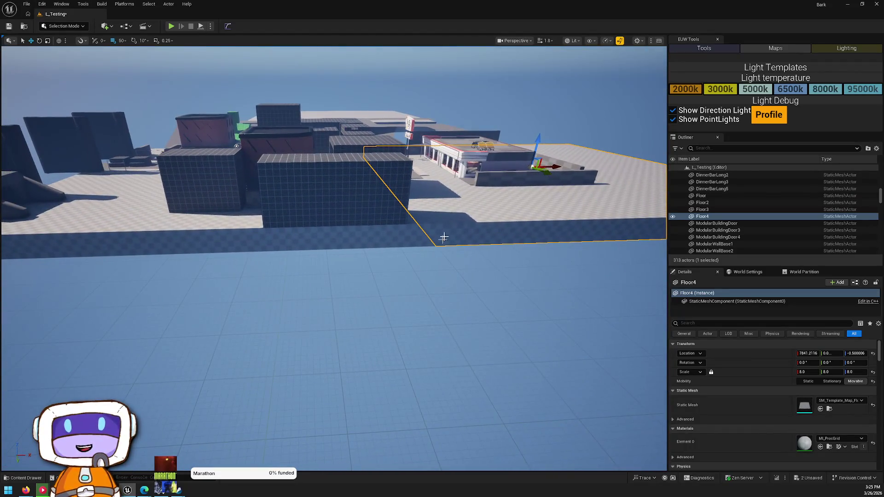
pyautogui.keyDown('alt'); pyautogui.moveTo(543, 170); pyautogui.dragTo(378, 255); pyautogui.keyUp('alt')
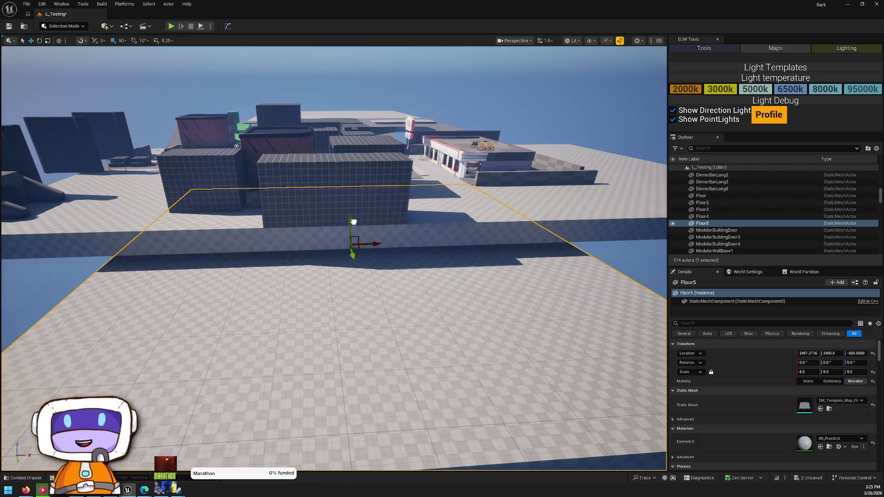
# Fly around the level inspecting Floor5, the grid blocks and the rooftops.
pyautogui.press('w')
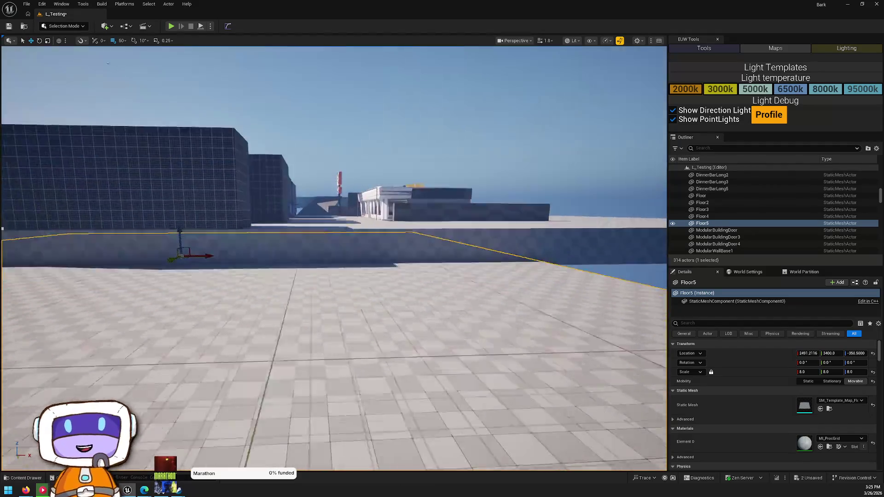
pyautogui.press('s')
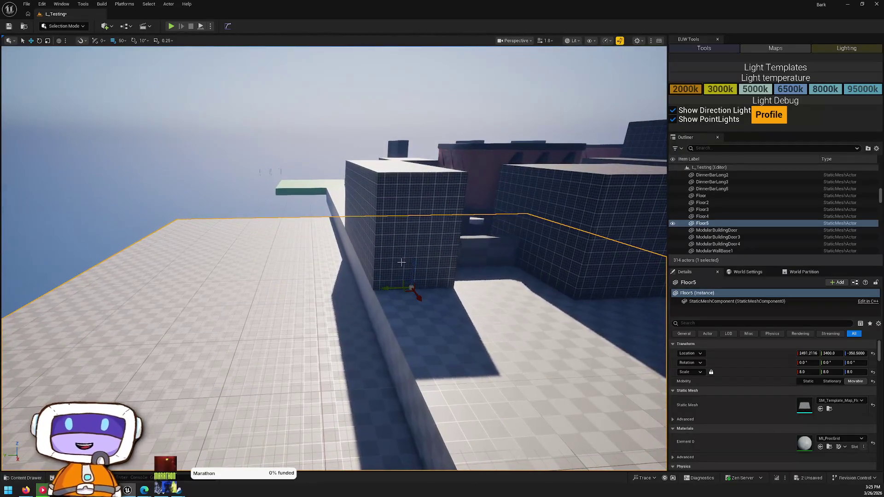
pyautogui.press('s')
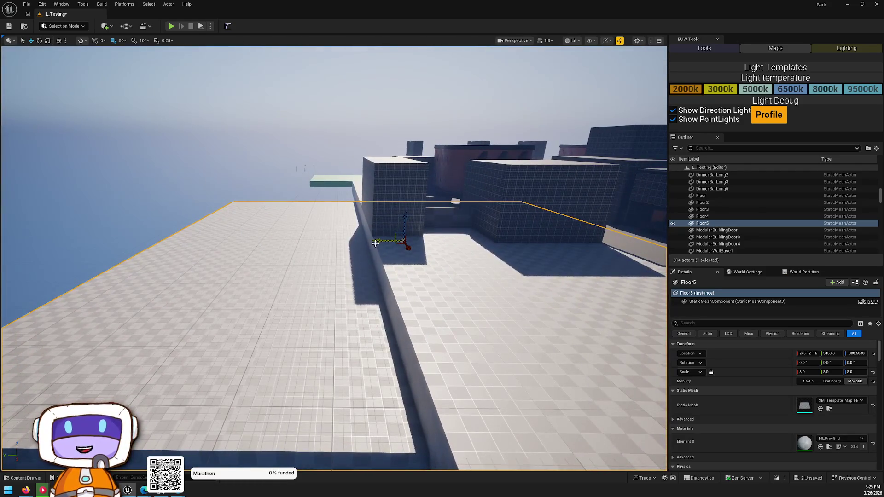
pyautogui.press('w')
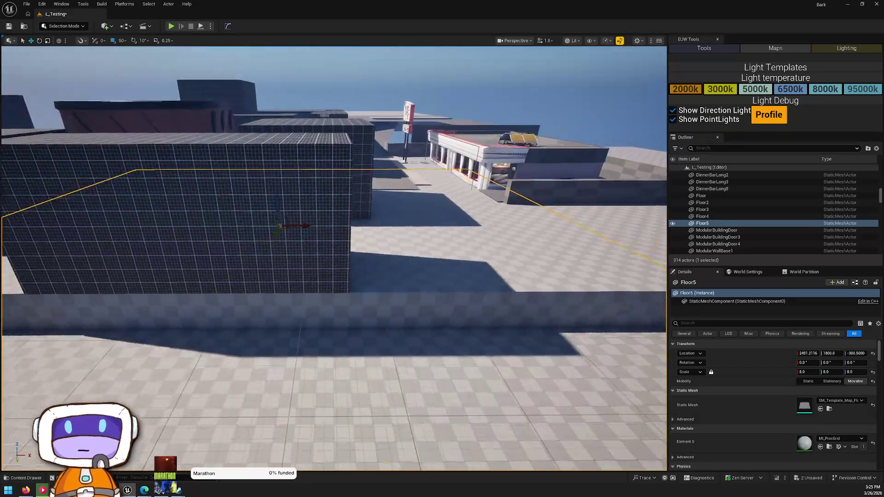
pyautogui.press('w')
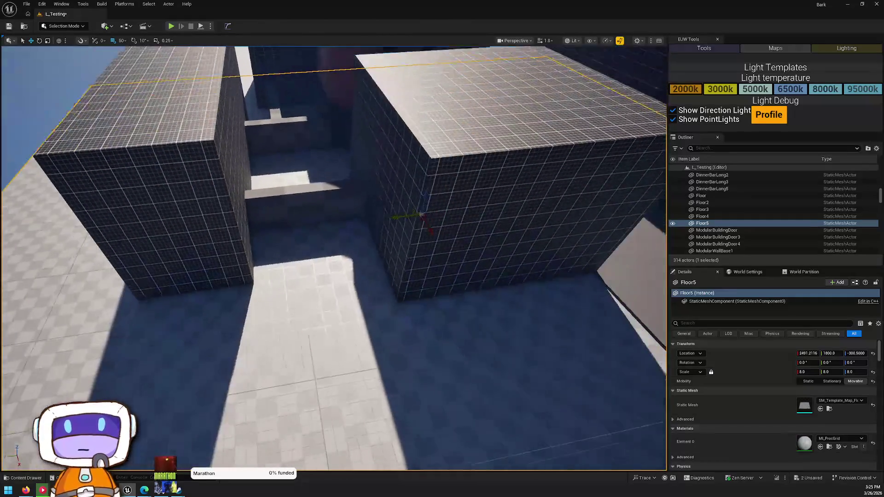
pyautogui.press('d')
pyautogui.press('w')
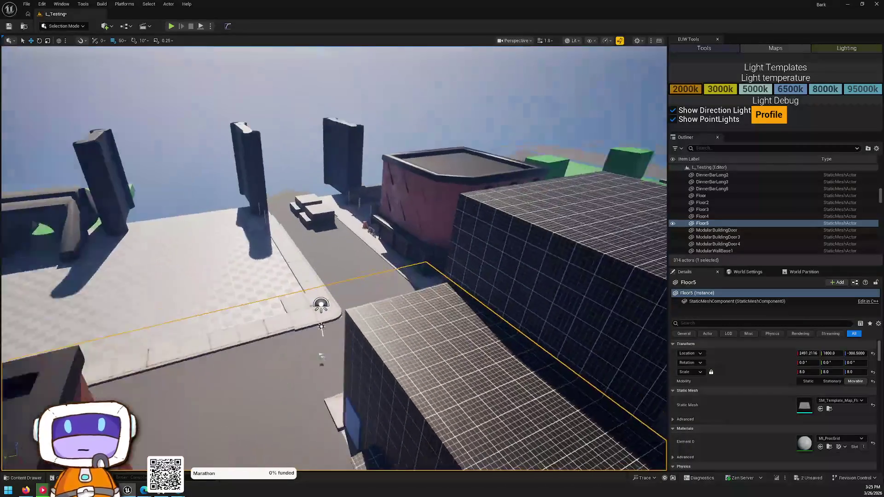
pyautogui.press('w')
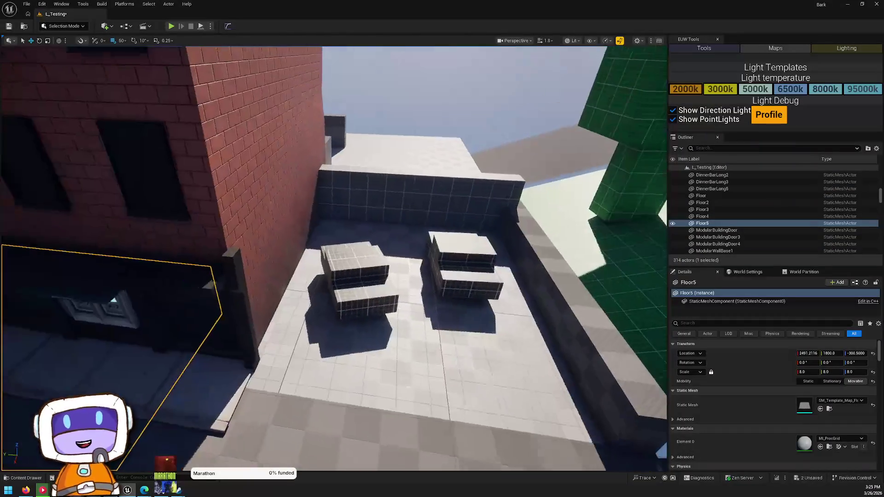
pyautogui.press('w')
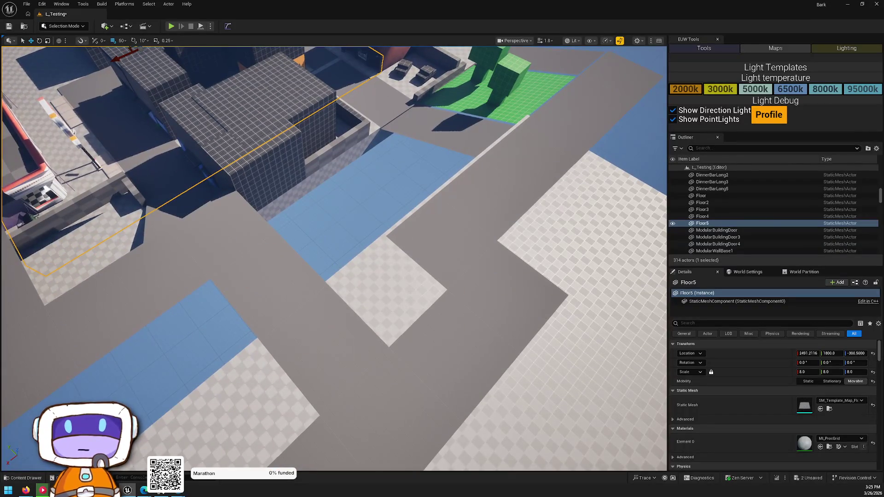
# Select grid blocks Cube11 and Cube10, then fly out and select the Floor5 slab.
pyautogui.click(290, 170)
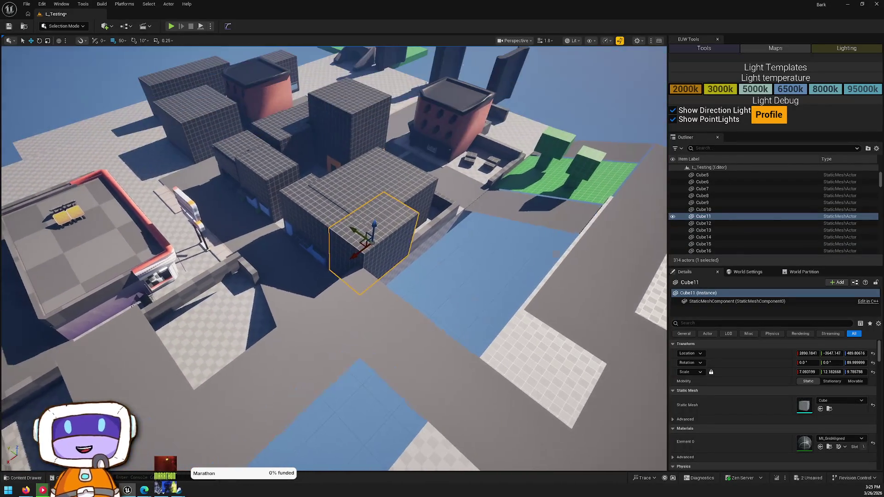
pyautogui.click(321, 247)
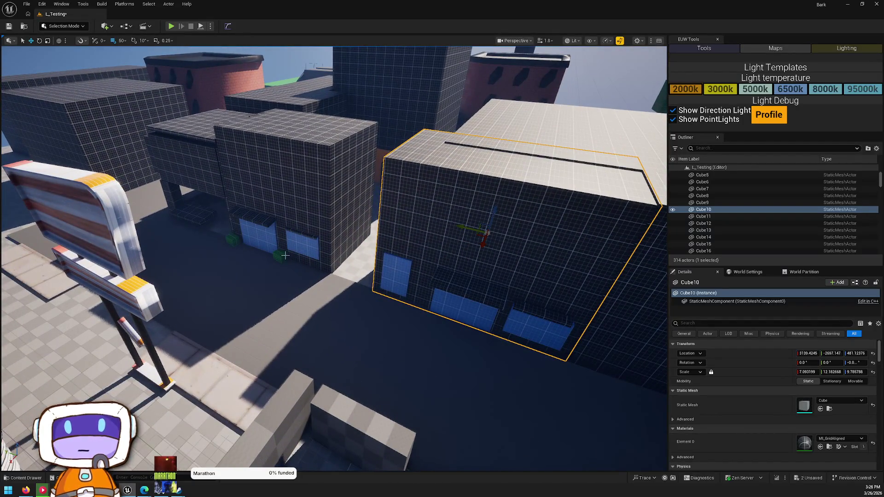
pyautogui.moveTo(299, 216)
pyautogui.mouseDown()
pyautogui.moveTo(258, 230)
pyautogui.moveTo(299, 216)
pyautogui.moveTo(302, 226)
pyautogui.moveTo(258, 194)
pyautogui.moveTo(57, 109)
pyautogui.moveTo(67, 143)
pyautogui.mouseUp()
pyautogui.moveTo(377, 236); pyautogui.dragTo(377, 236)
pyautogui.click(377, 236)
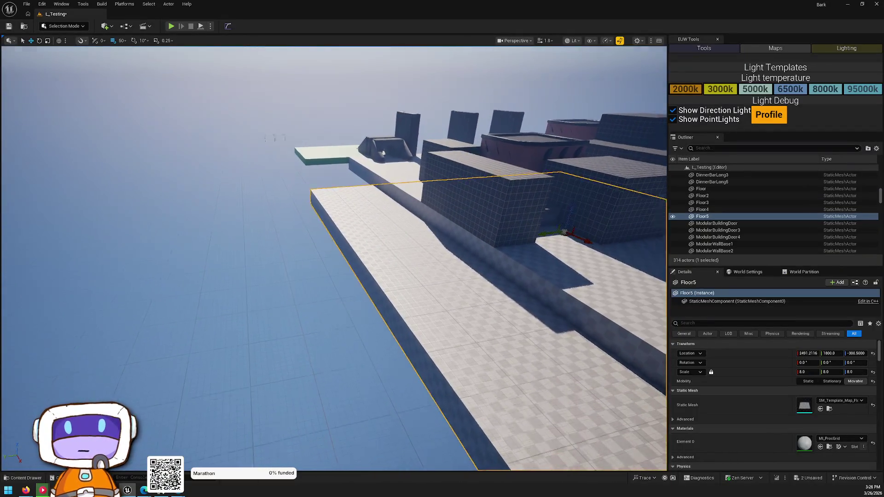
# Duplicate Floor5 as Floor6 along Y and scale it up to about 16.6.
pyautogui.press('f')
pyautogui.keyDown('alt'); pyautogui.moveTo(493, 233); pyautogui.dragTo(455, 236); pyautogui.keyUp('alt')
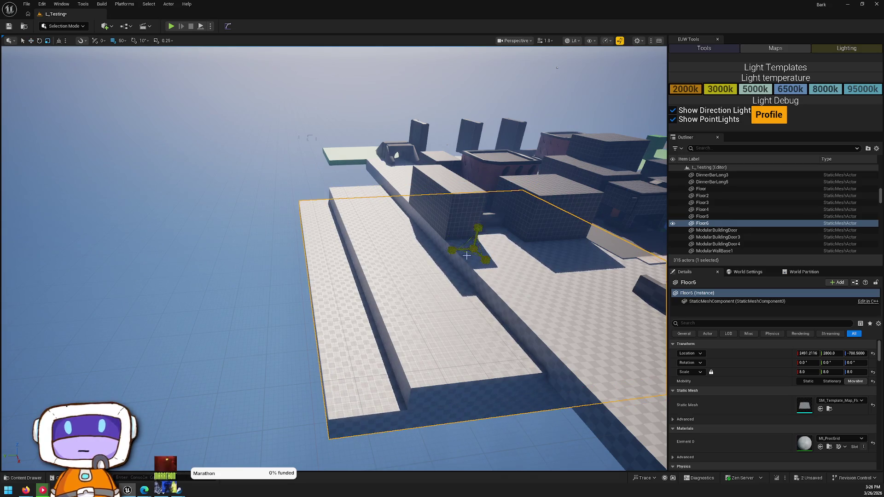
pyautogui.moveTo(474, 250); pyautogui.dragTo(417, 244)
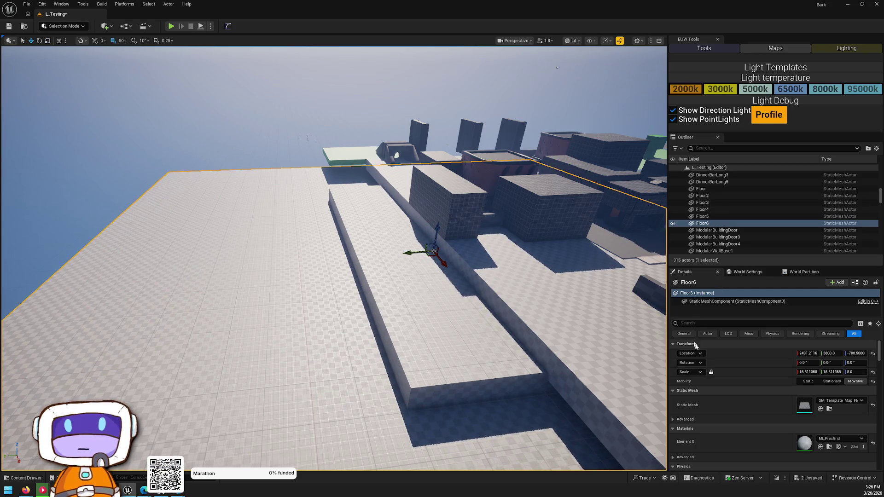
# Apply MI_GridAligned_Metal to Floor6, then select the green Floor2 slab.
pyautogui.hotkey('ctrl', 'space')
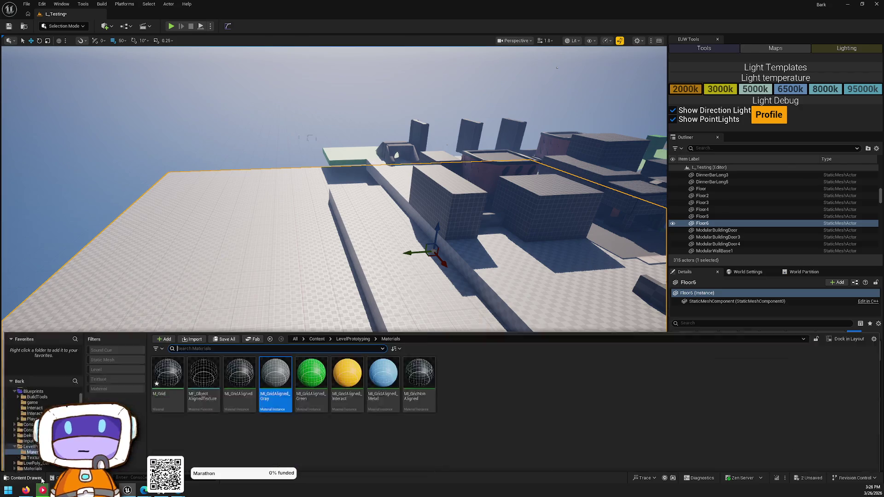
pyautogui.moveTo(375, 324)
pyautogui.mouseDown()
pyautogui.moveTo(258, 216)
pyautogui.moveTo(276, 221)
pyautogui.moveTo(300, 207)
pyautogui.moveTo(336, 253)
pyautogui.mouseUp()
pyautogui.moveTo(240, 296)
pyautogui.mouseDown()
pyautogui.moveTo(315, 339)
pyautogui.moveTo(282, 305)
pyautogui.moveTo(322, 316)
pyautogui.moveTo(347, 284)
pyautogui.mouseUp()
pyautogui.click(368, 297)
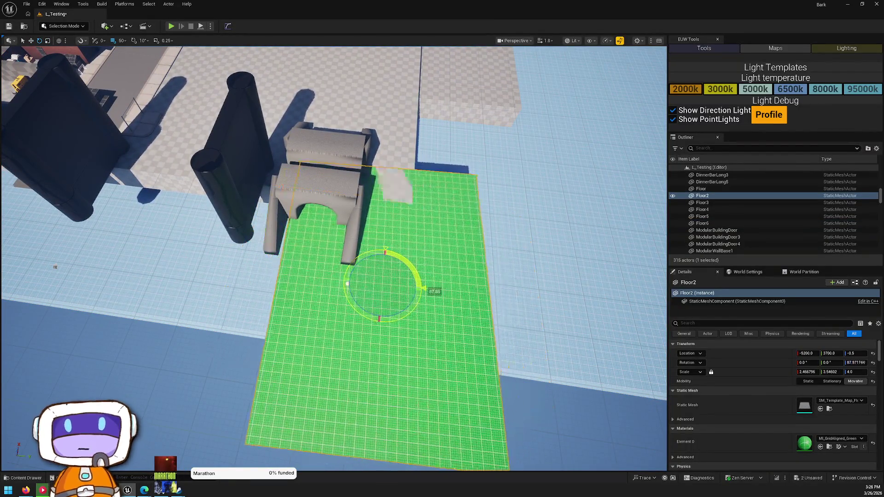
pyautogui.hotkey('ctrl', 'z')
pyautogui.moveTo(374, 304)
pyautogui.mouseDown()
pyautogui.moveTo(415, 139)
pyautogui.moveTo(391, 147)
pyautogui.moveTo(429, 104)
pyautogui.moveTo(546, 107)
pyautogui.moveTo(548, 147)
pyautogui.moveTo(109, 189)
pyautogui.moveTo(111, 134)
pyautogui.moveTo(472, 274)
pyautogui.mouseUp()
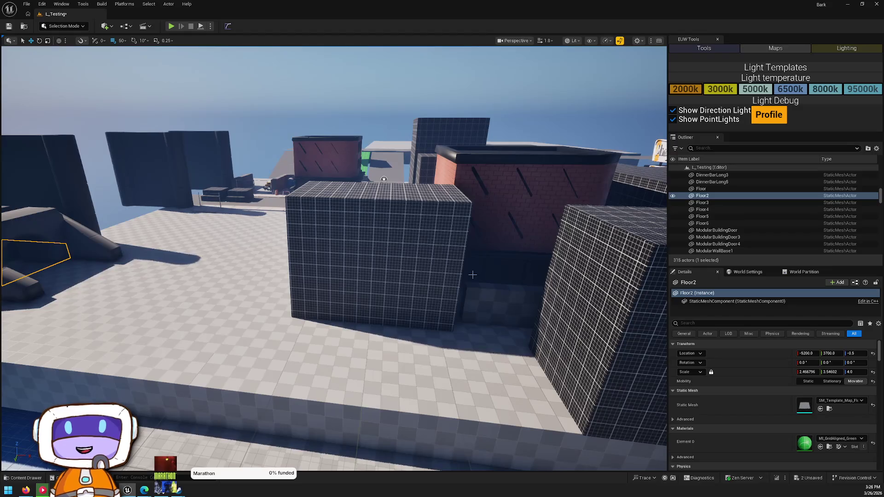
pyautogui.moveTo(314, 280); pyautogui.dragTo(314, 279)
pyautogui.moveTo(284, 308); pyautogui.dragTo(134, 163)
pyautogui.click(284, 308)
pyautogui.moveTo(553, 6)
pyautogui.mouseDown()
pyautogui.moveTo(537, 142)
pyautogui.moveTo(492, 3)
pyautogui.mouseUp()
pyautogui.scroll(5, 236, 298)
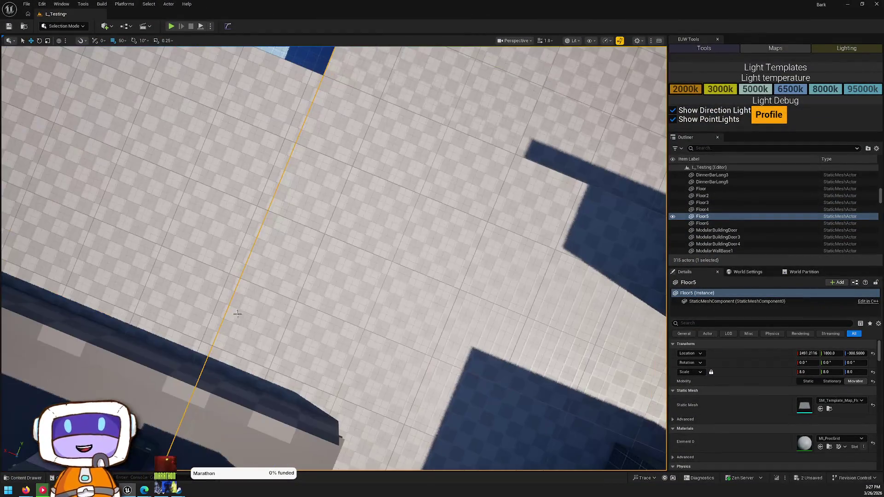
pyautogui.moveTo(333, 258); pyautogui.dragTo(333, 258)
pyautogui.moveTo(502, 6); pyautogui.dragTo(501, 69)
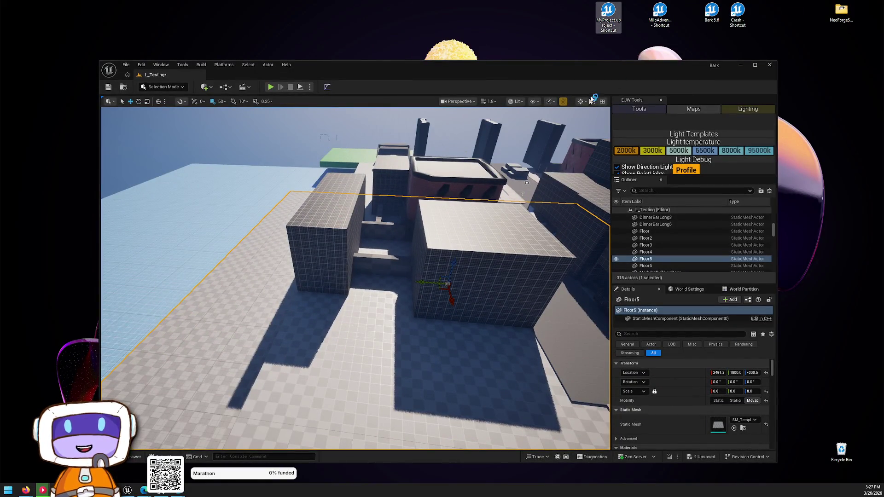
pyautogui.moveTo(600, 72); pyautogui.dragTo(613, 4)
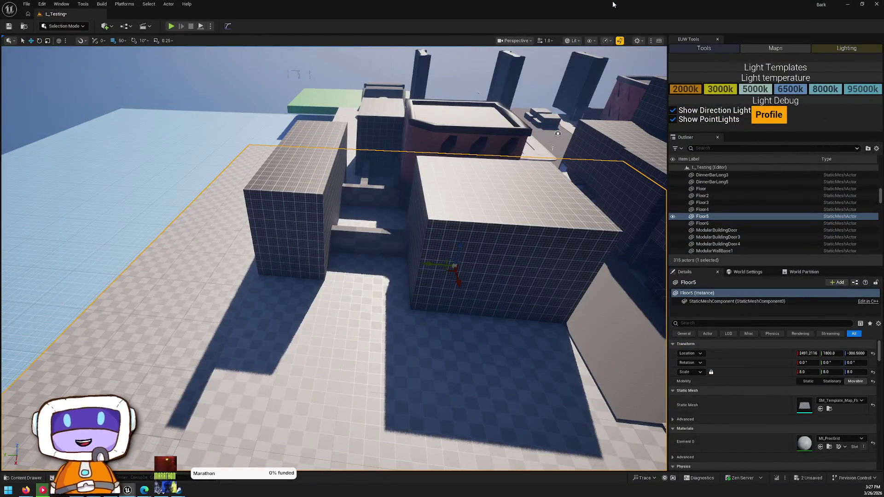
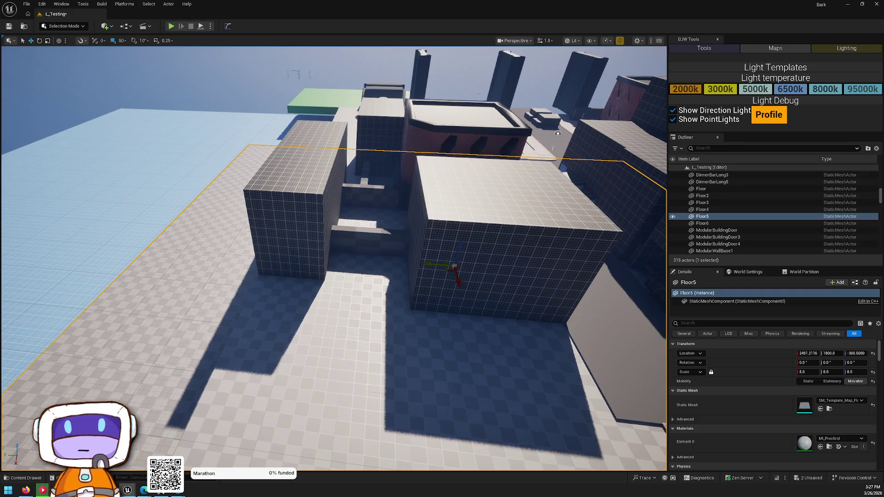
# Frame the selected Floor5 slab and zoom in over the rooftops.
pyautogui.scroll(10, 532, 313)
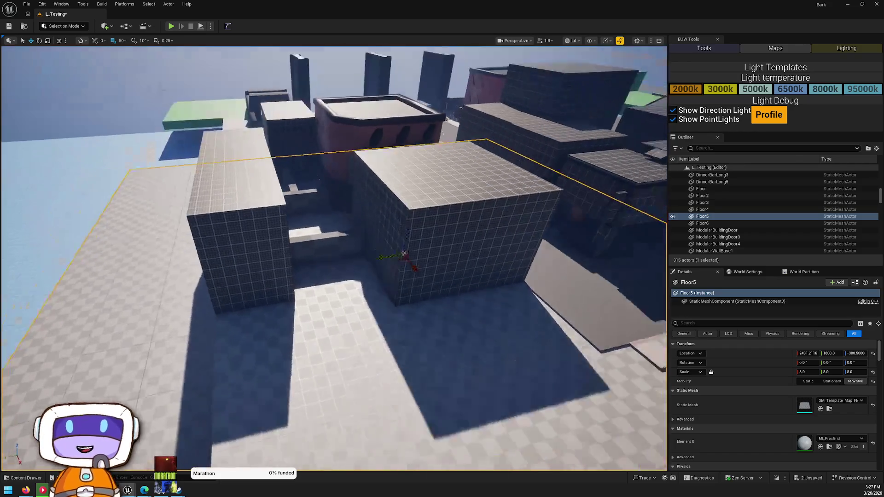
pyautogui.press('f')
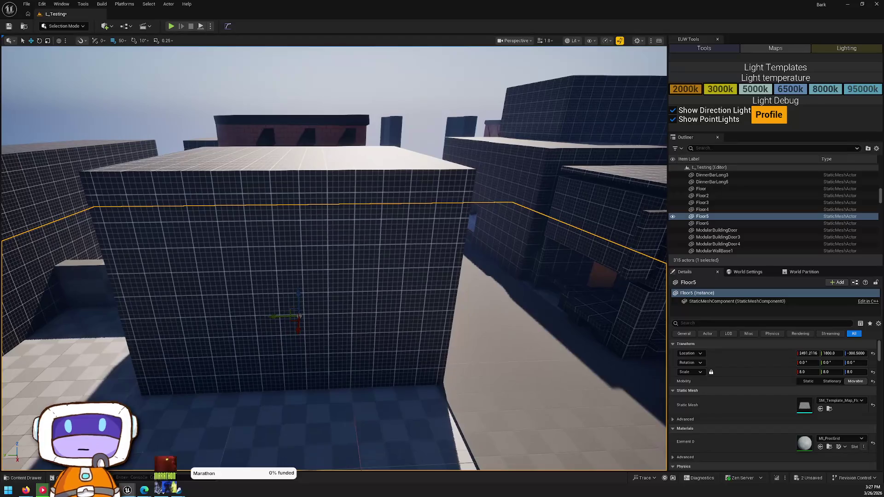
pyautogui.scroll(-5, 333, 258)
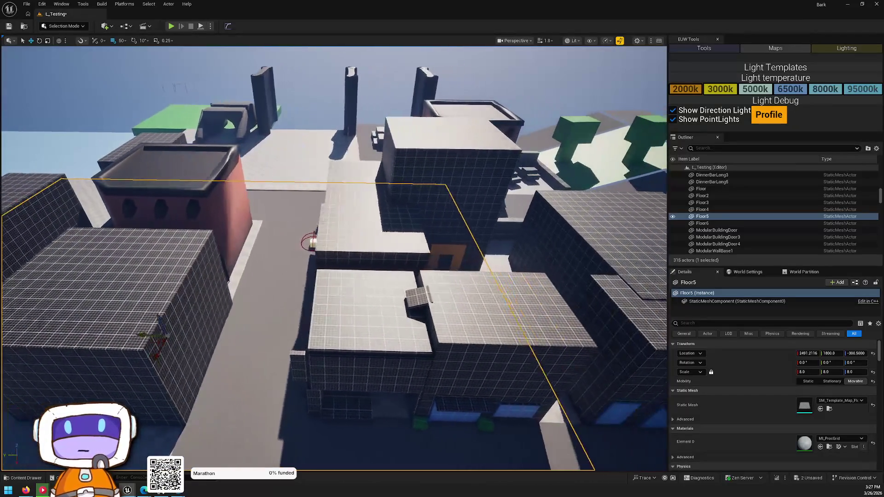
pyautogui.moveTo(524, 318); pyautogui.dragTo(553, 272)
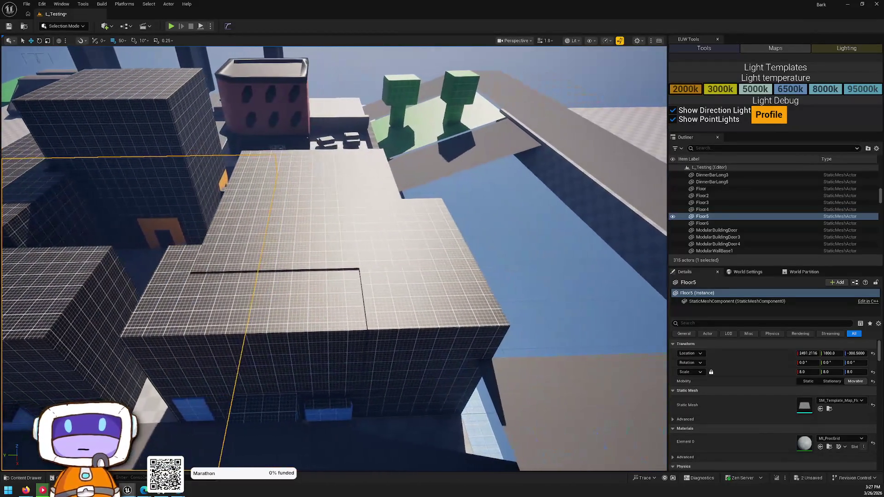
pyautogui.scroll(3, 334, 258)
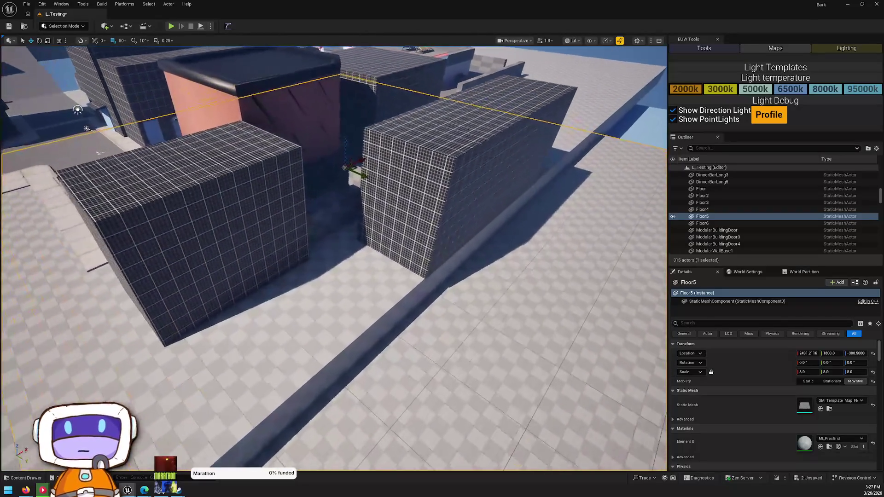
# Fly around Floor5 to view its grid blocks from several sides.
pyautogui.press('s')
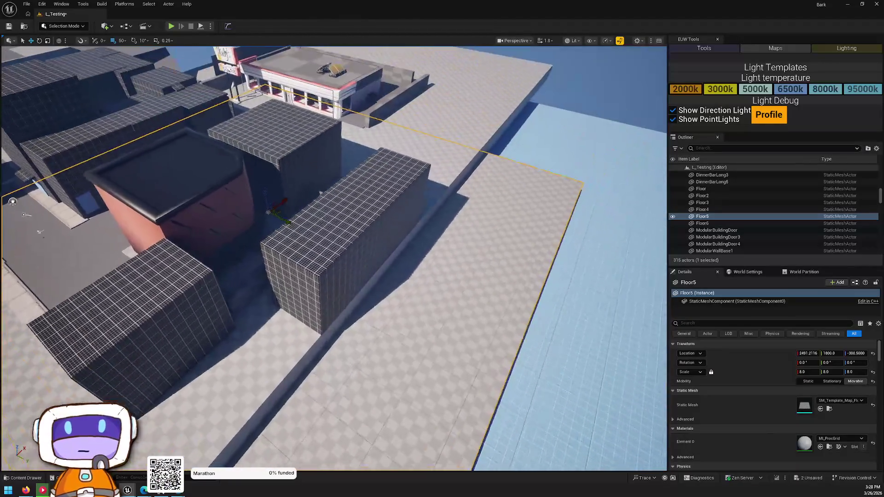
pyautogui.press('w')
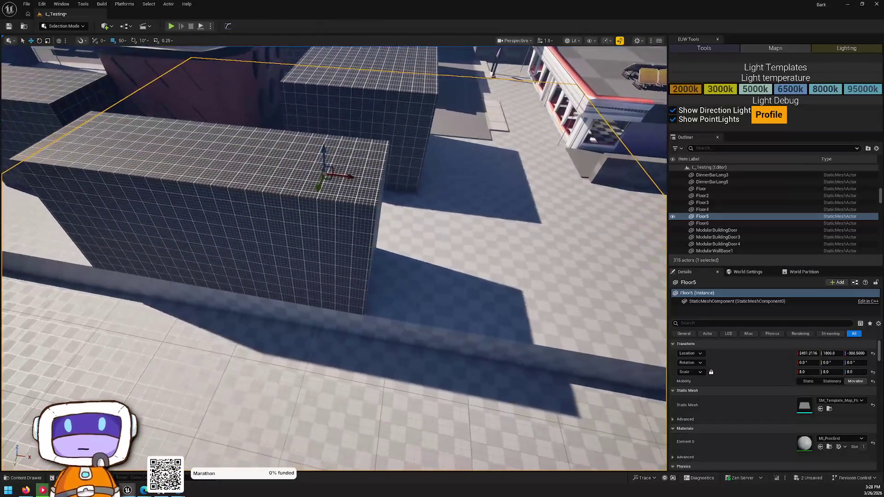
pyautogui.press('q')
pyautogui.press('a')
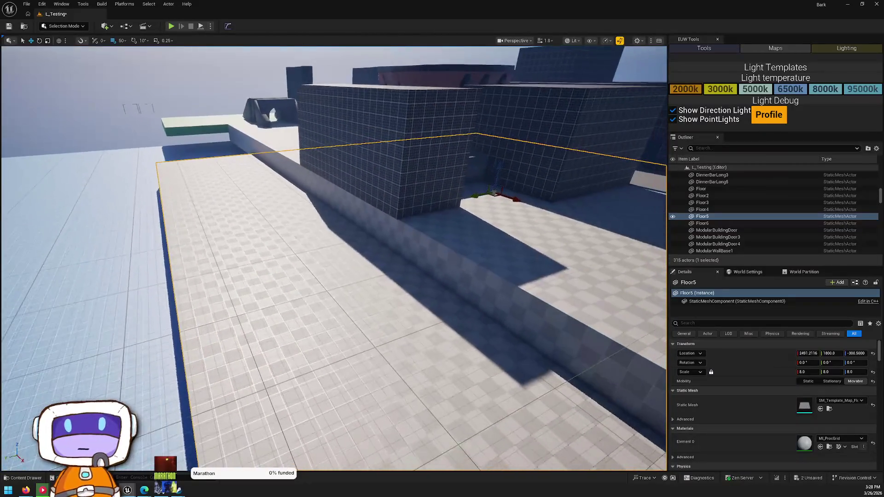
pyautogui.press('d')
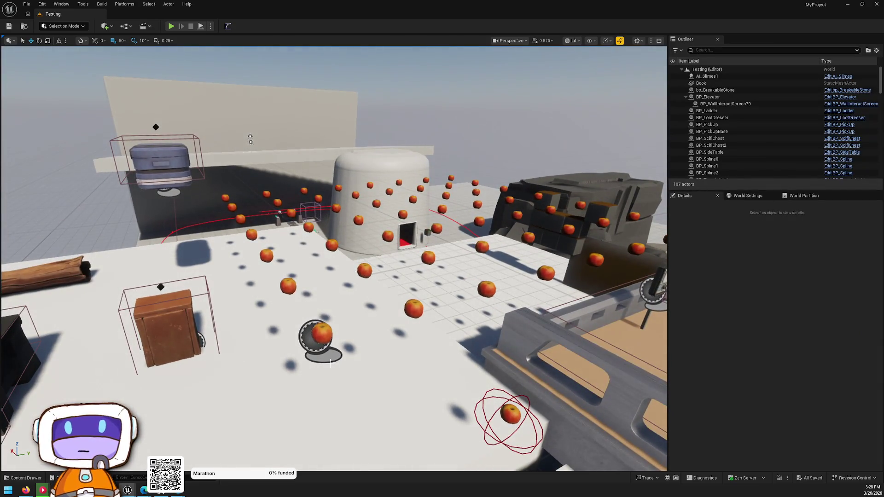
# Search the assets for 'stairs' and drag BP_StairSetup into the Testing level.
pyautogui.hotkey('ctrl', 'space')
pyautogui.click(384, 287)
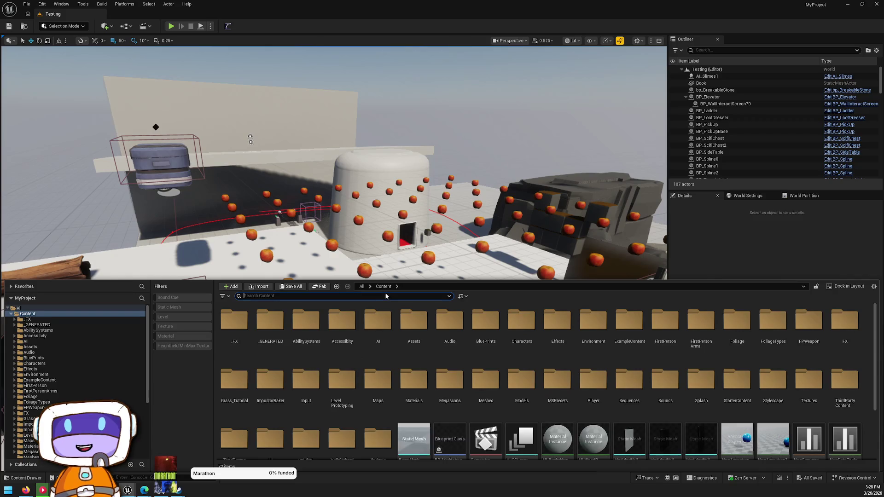
pyautogui.write('stairs')
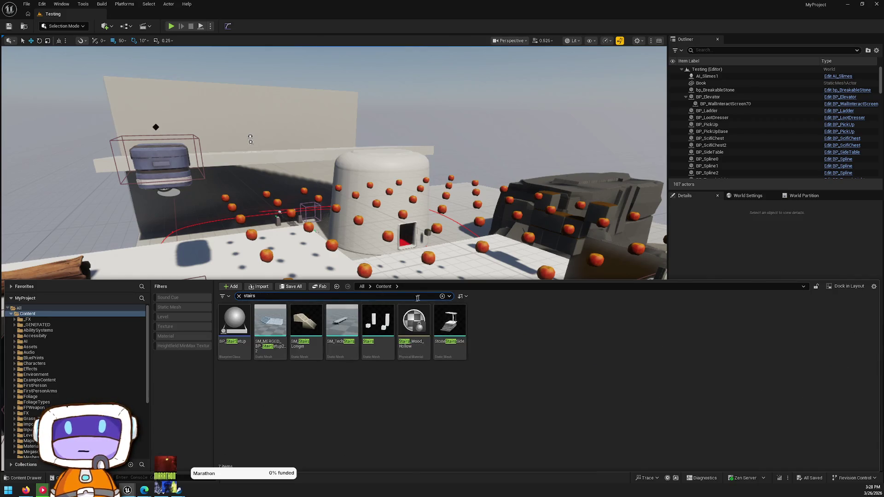
pyautogui.moveTo(235, 322)
pyautogui.mouseDown()
pyautogui.moveTo(316, 336)
pyautogui.moveTo(326, 351)
pyautogui.moveTo(350, 357)
pyautogui.moveTo(336, 323)
pyautogui.moveTo(345, 285)
pyautogui.moveTo(317, 286)
pyautogui.moveTo(387, 92)
pyautogui.moveTo(371, 82)
pyautogui.mouseUp()
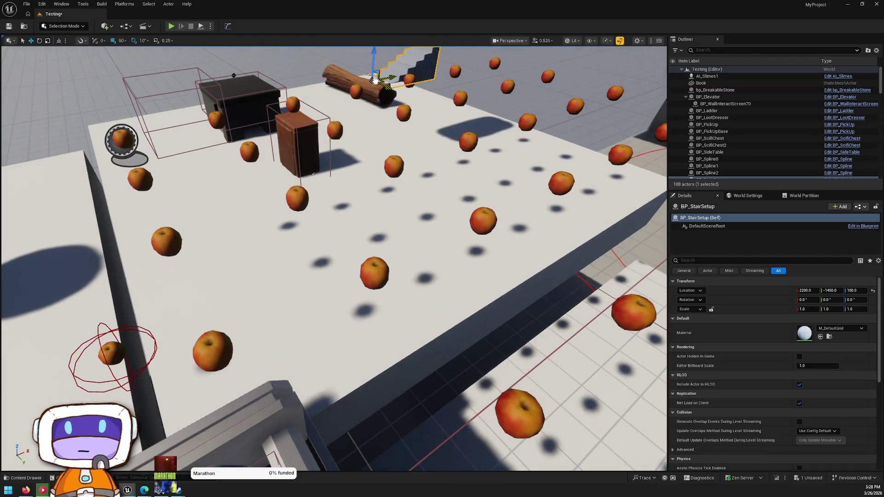
pyautogui.press('f')
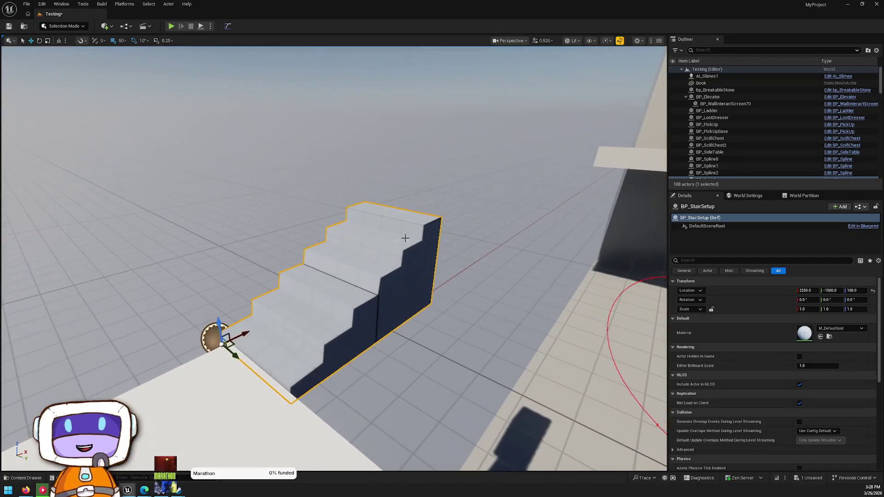
# Scale the staircase to about 2.98 in X/Y and 3.97 in Z.
pyautogui.press('r')
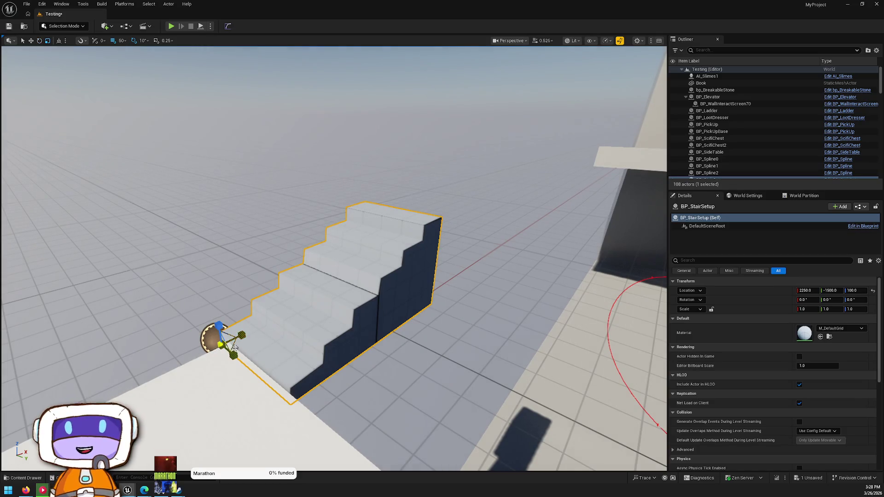
pyautogui.moveTo(235, 346)
pyautogui.mouseDown()
pyautogui.moveTo(202, 316)
pyautogui.moveTo(220, 317)
pyautogui.moveTo(220, 299)
pyautogui.mouseUp()
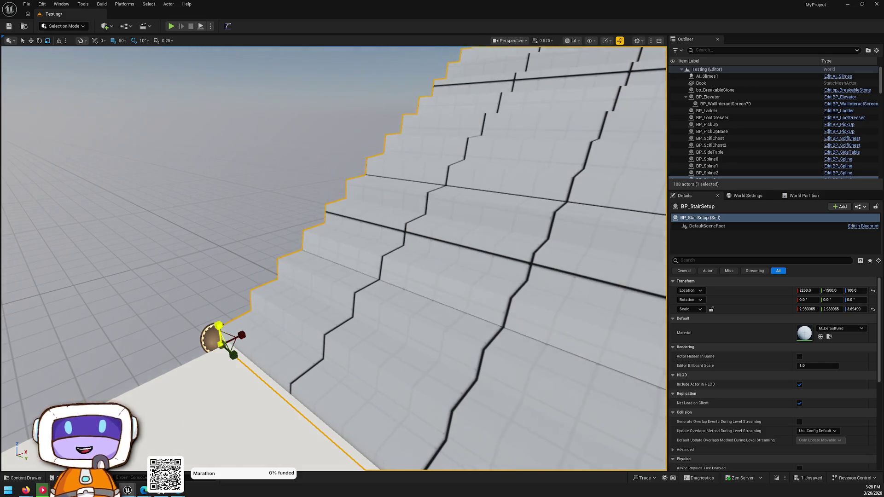
pyautogui.press('f')
pyautogui.moveTo(509, 367)
pyautogui.mouseDown()
pyautogui.moveTo(16, 197)
pyautogui.moveTo(11, 265)
pyautogui.moveTo(165, 252)
pyautogui.mouseUp()
pyautogui.click(448, 282)
pyautogui.moveTo(448, 282); pyautogui.dragTo(442, 291)
pyautogui.rightClick(415, 297)
pyautogui.click(442, 289)
pyautogui.press('w')
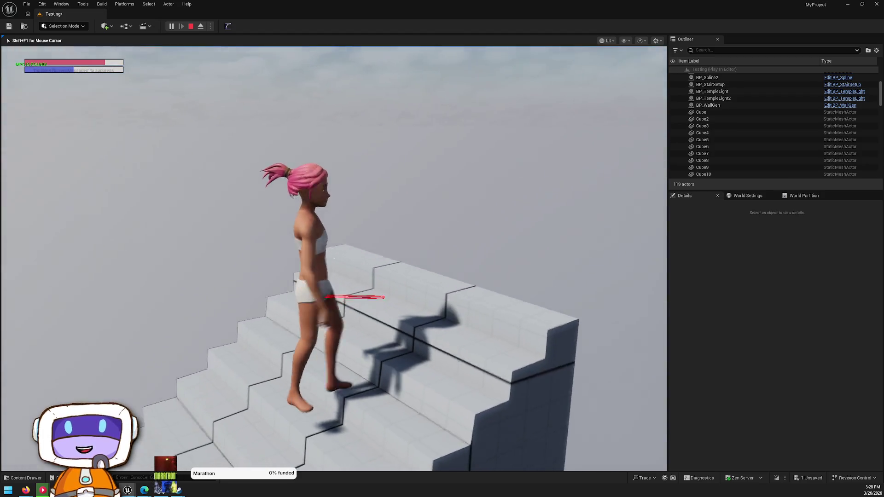
pyautogui.press('a')
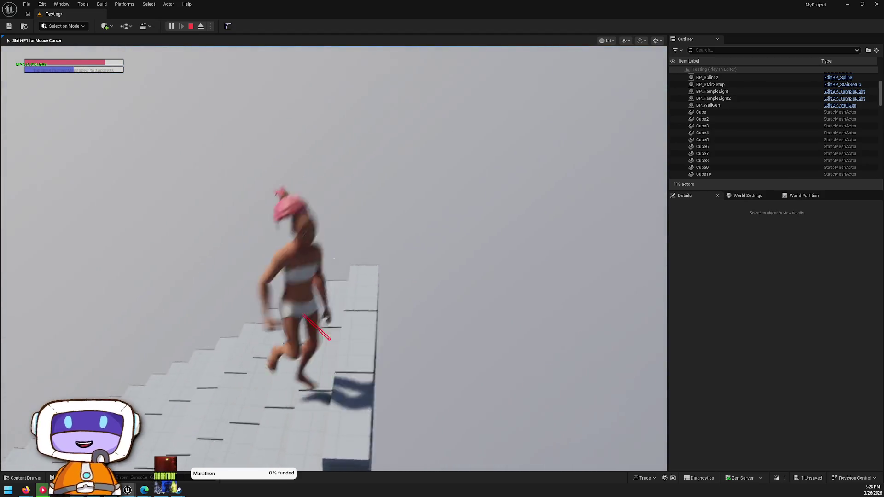
pyautogui.press('s')
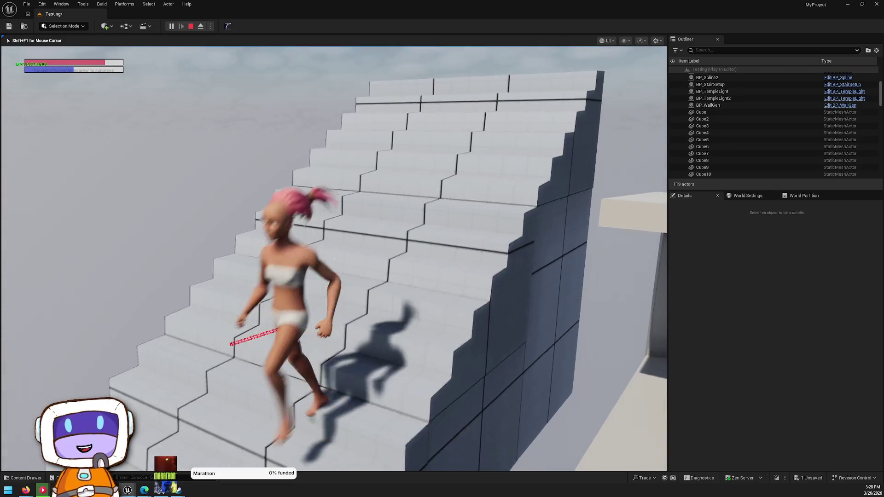
pyautogui.press('w')
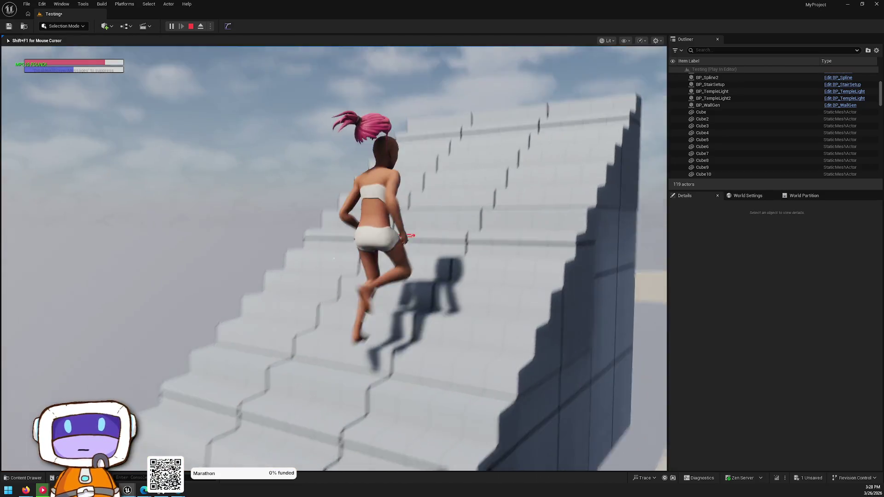
pyautogui.press('Escape')
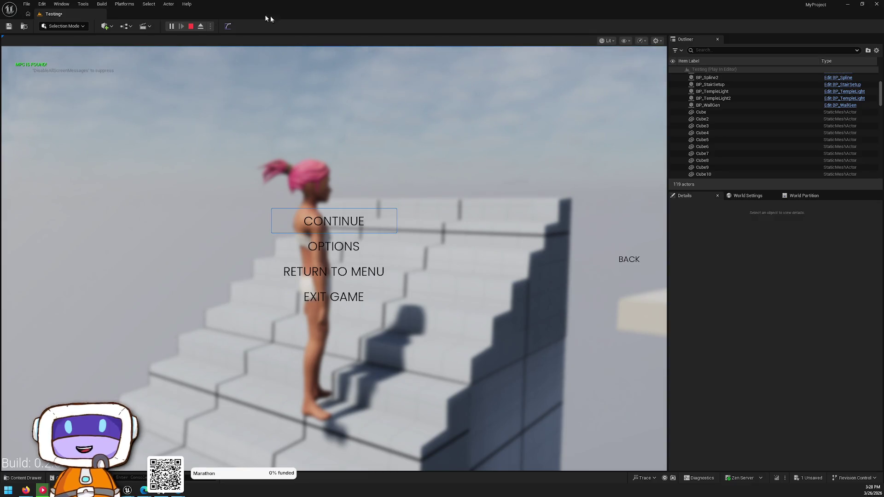
pyautogui.click(190, 25)
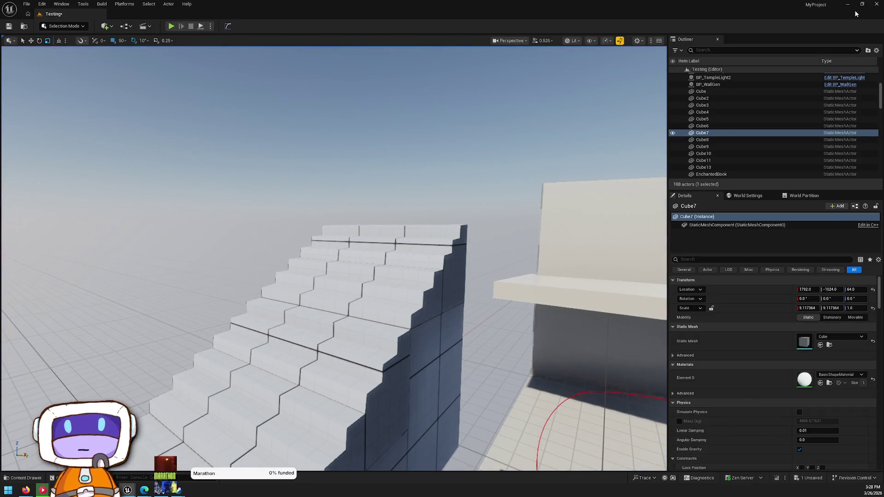
# Open BP_StairSetup from the placed staircase and set its default Material to None.
pyautogui.rightClick(369, 335)
pyautogui.click(437, 108)
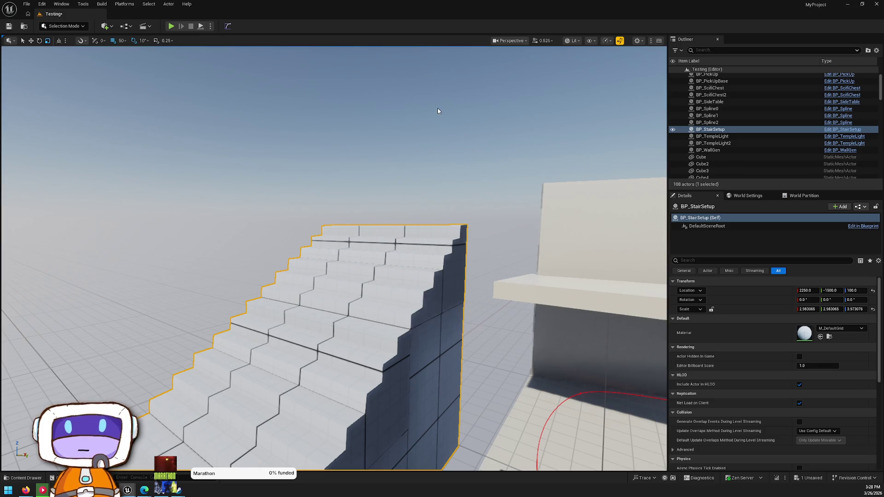
pyautogui.doubleClick(629, 324)
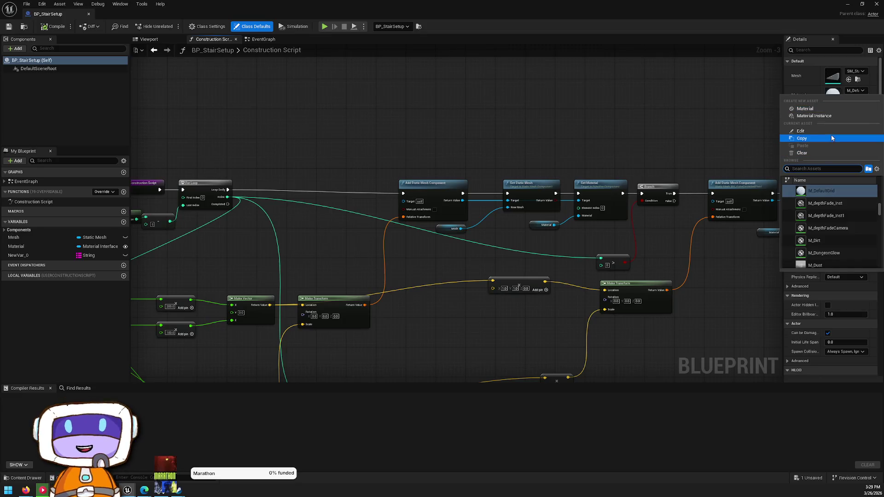
pyautogui.click(802, 153)
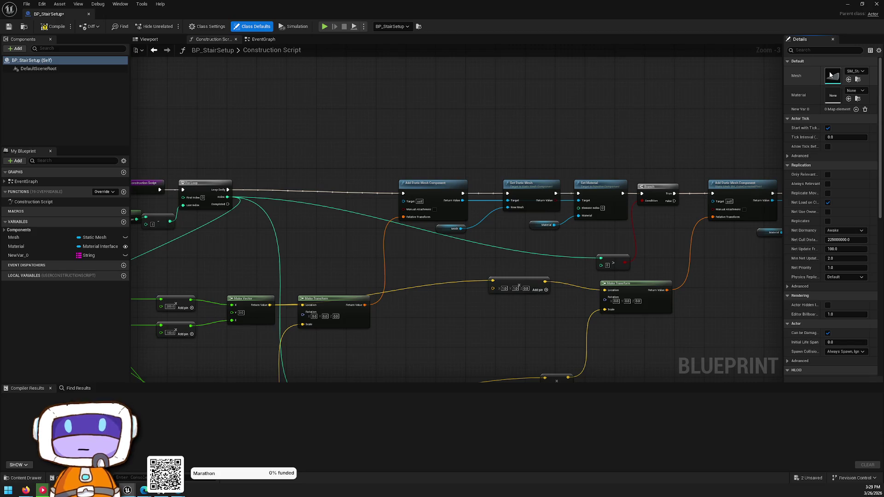
# Compile and save BP_StairSetup, then close the Blueprint editor.
pyautogui.doubleClick(829, 76)
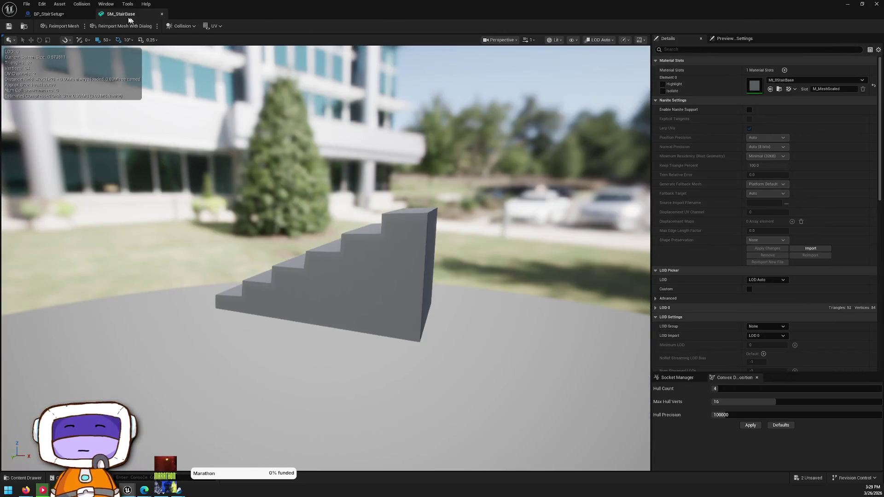
pyautogui.click(62, 17)
pyautogui.click(8, 26)
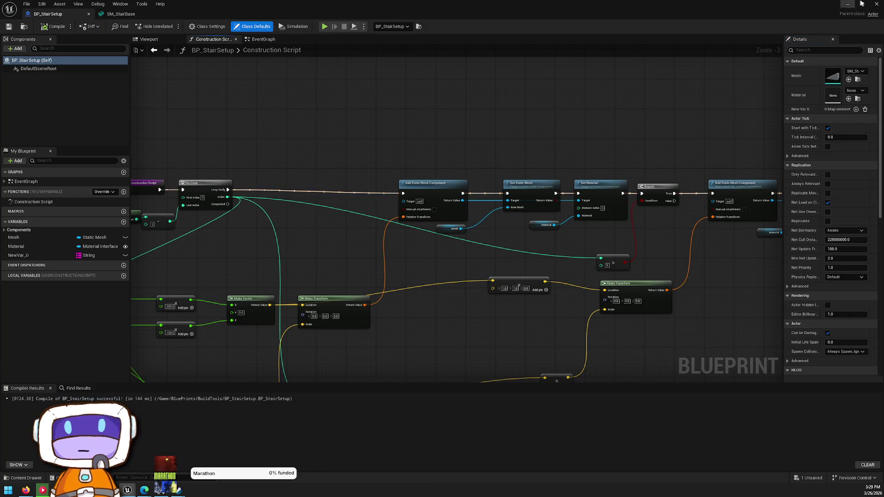
pyautogui.moveTo(497, 267)
pyautogui.mouseDown()
pyautogui.moveTo(466, 146)
pyautogui.moveTo(386, 137)
pyautogui.mouseUp()
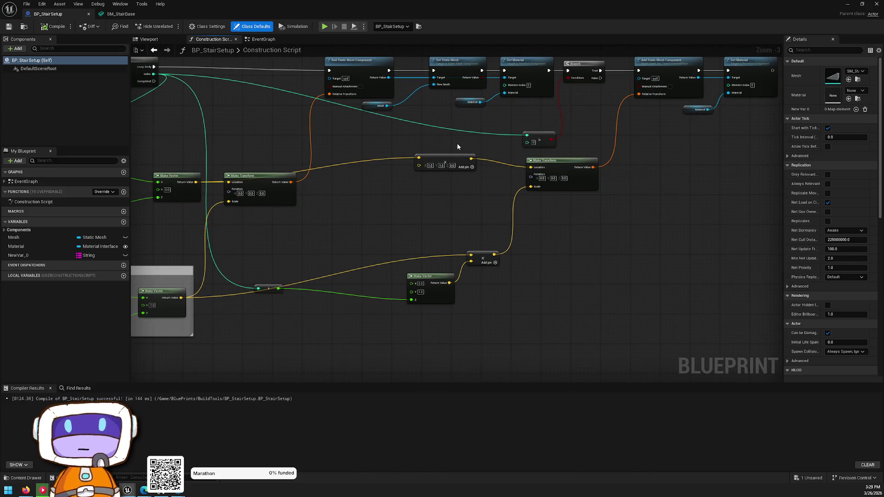
pyautogui.scroll(-2, 695, 158)
pyautogui.scroll(2, 565, 169)
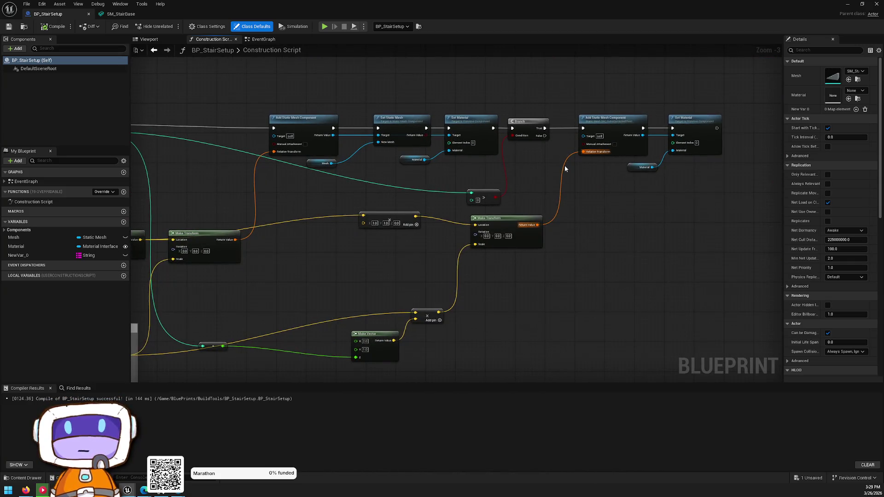
pyautogui.click(878, 4)
pyautogui.hotkey('ctrl', 'space')
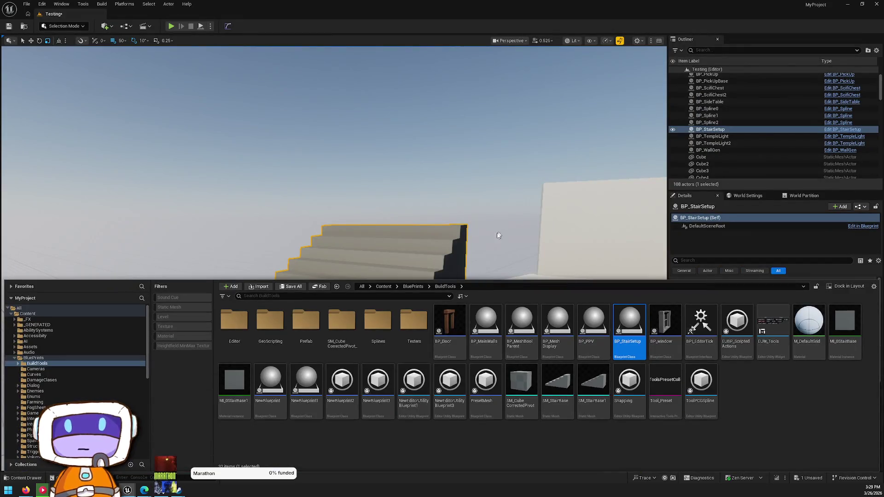
# Start migrating BP_StairSetup, save the Testing level, review the asset report, then cancel.
pyautogui.rightClick(632, 333)
pyautogui.moveTo(721, 178)
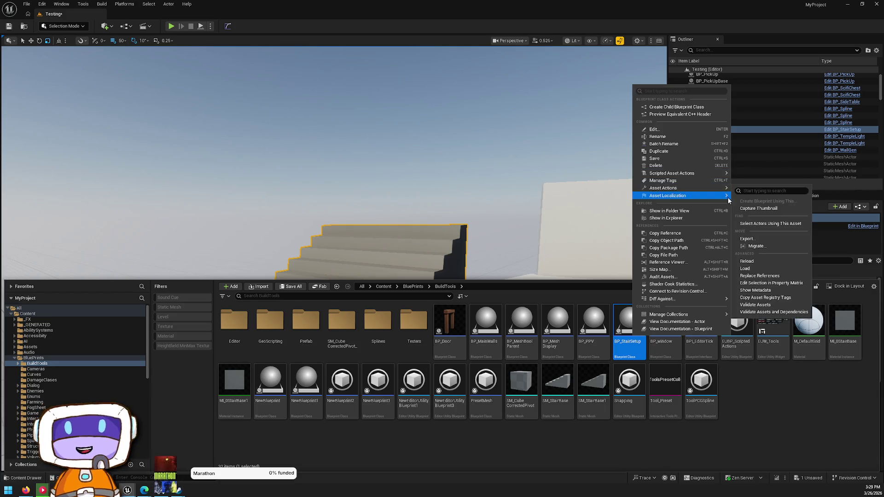
pyautogui.click(770, 246)
pyautogui.click(468, 325)
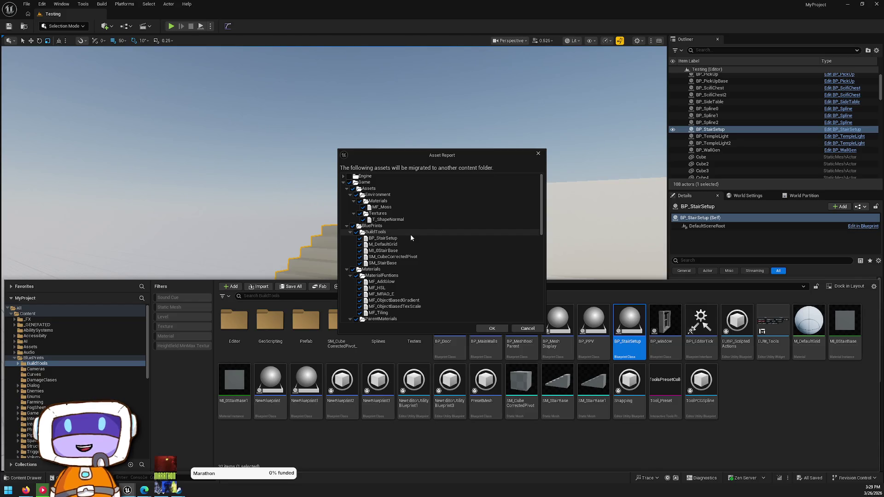
pyautogui.scroll(-2, 418, 240)
pyautogui.scroll(-10, 419, 243)
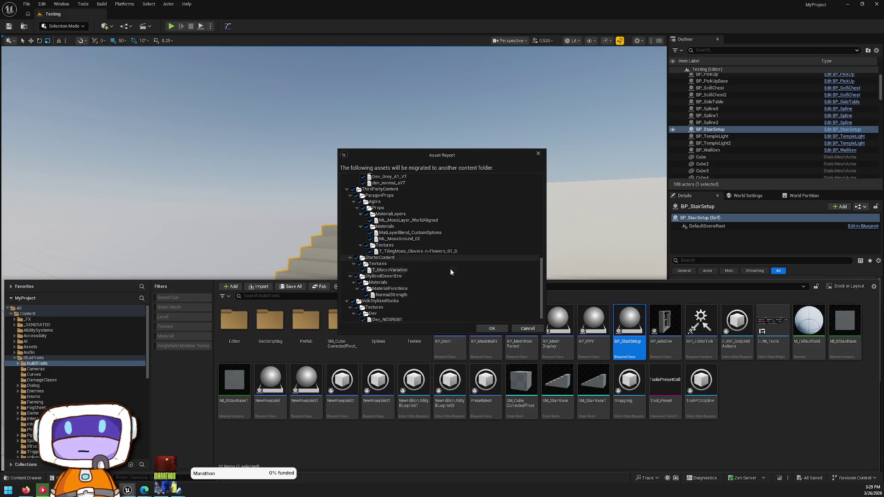
pyautogui.click(527, 329)
pyautogui.hotkey('ctrl', 'space')
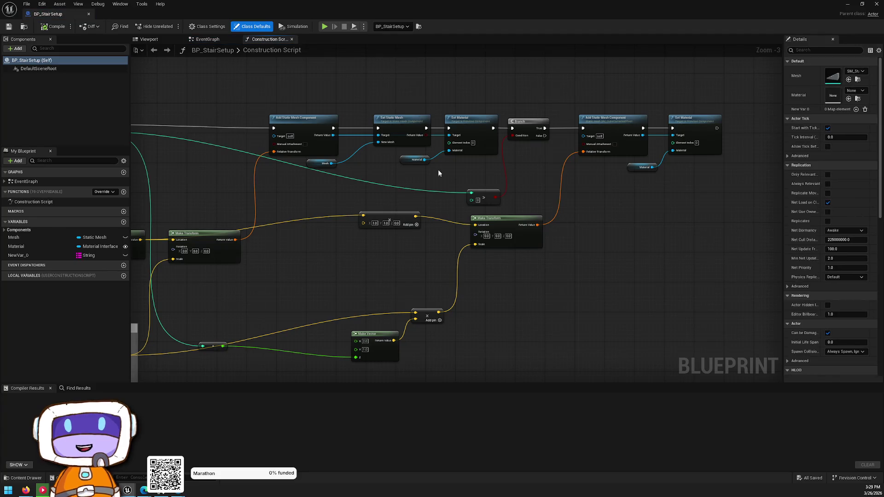
# Inspect the Add Static Mesh Component, Set Material and Material variable nodes.
pyautogui.click(616, 121)
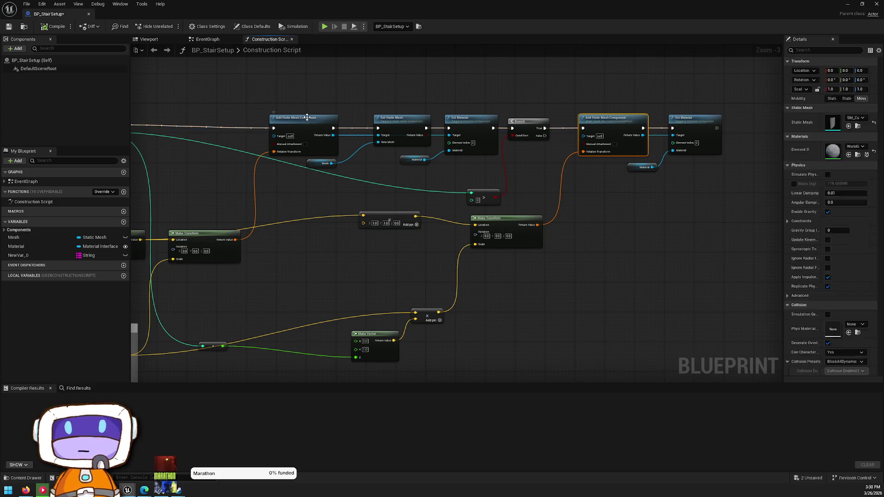
pyautogui.moveTo(469, 113); pyautogui.dragTo(583, 145)
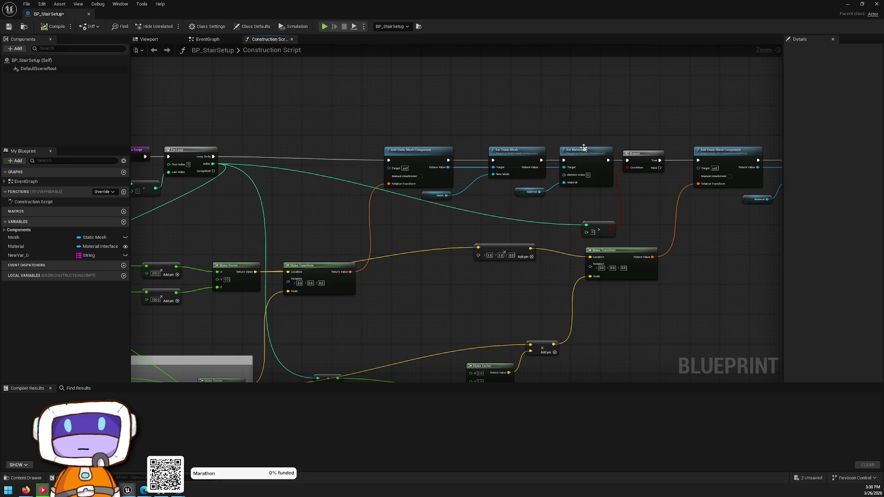
pyautogui.click(737, 155)
pyautogui.moveTo(734, 149)
pyautogui.mouseDown()
pyautogui.moveTo(556, 134)
pyautogui.moveTo(574, 129)
pyautogui.mouseUp()
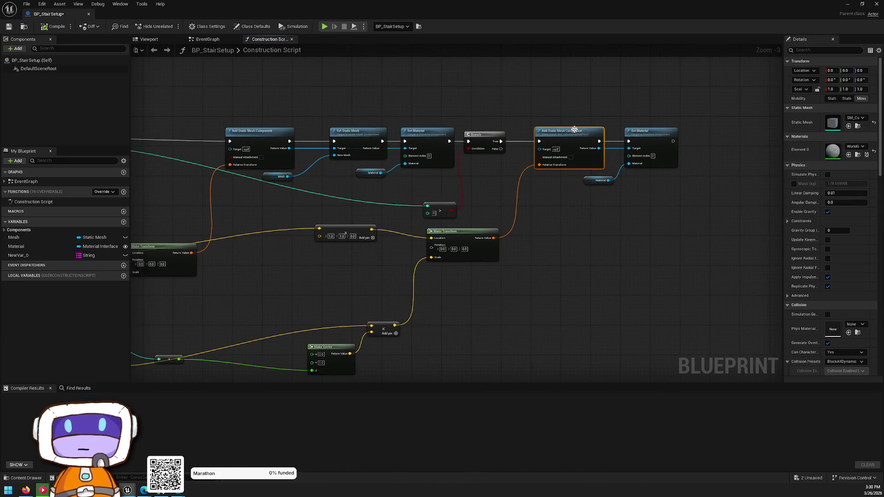
pyautogui.click(593, 182)
pyautogui.click(641, 128)
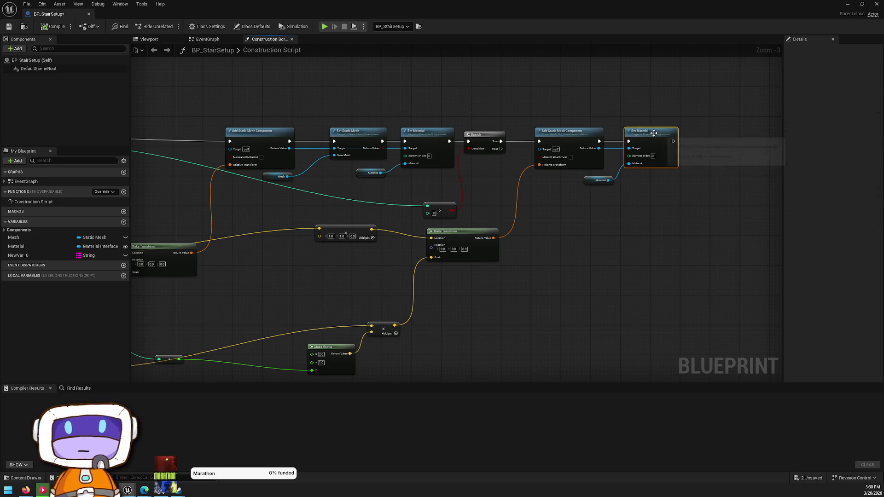
# Compile and save BP_StairSetup, then review its Mesh, Material and NewVar_0 variables.
pyautogui.click(53, 28)
pyautogui.hotkey('ctrl', 's')
pyautogui.click(60, 238)
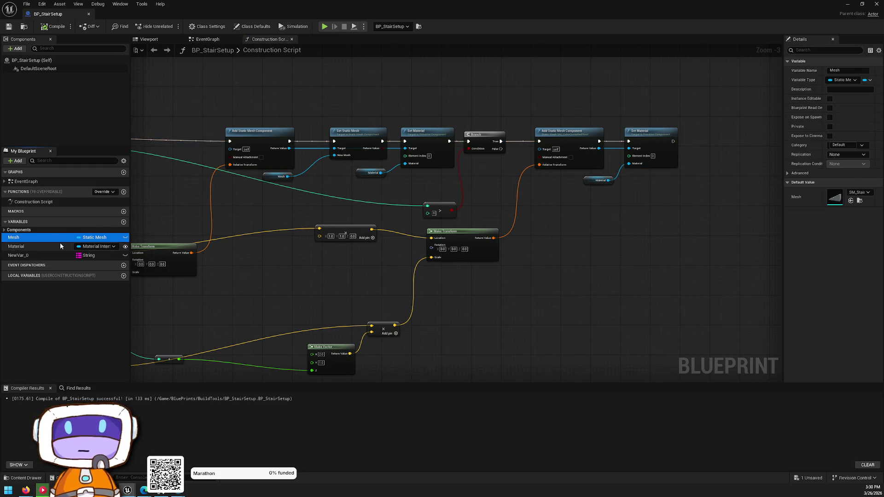
pyautogui.click(60, 247)
pyautogui.click(62, 237)
pyautogui.click(65, 255)
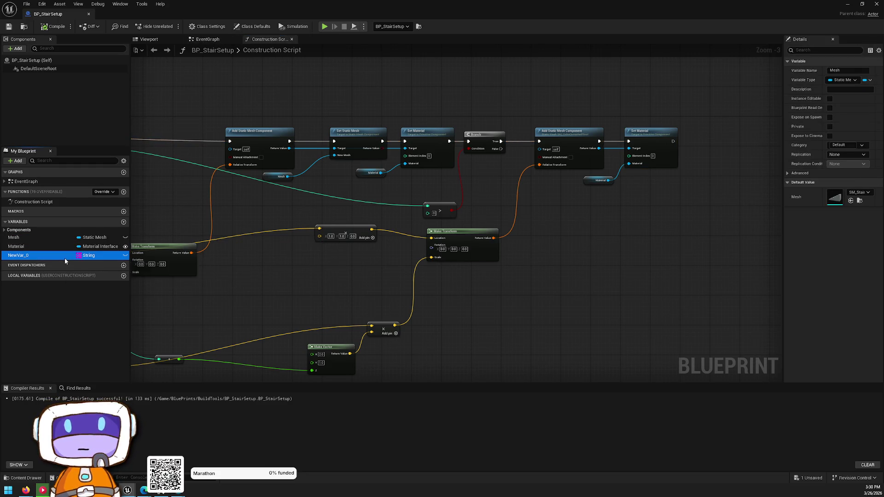
# Switch back to the Testing level and save its map.
pyautogui.hotkey('alt', 'Tab')
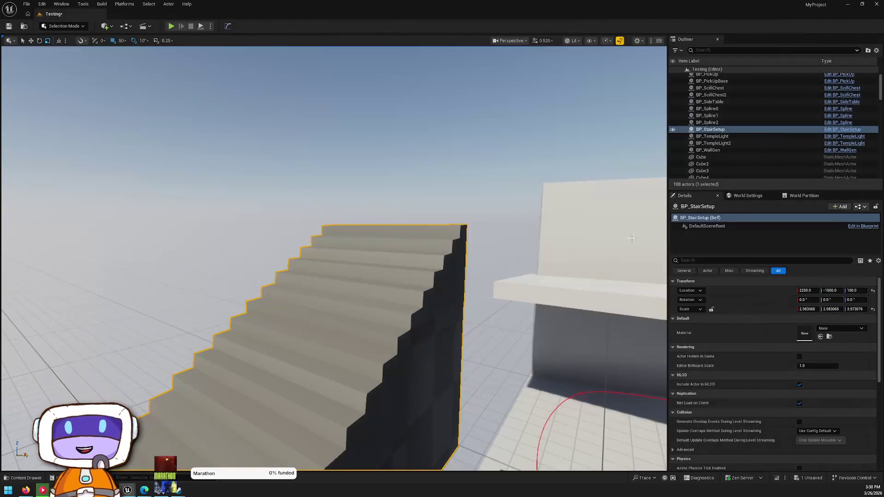
pyautogui.hotkey('ctrl', 'space')
pyautogui.hotkey('ctrl', 's')
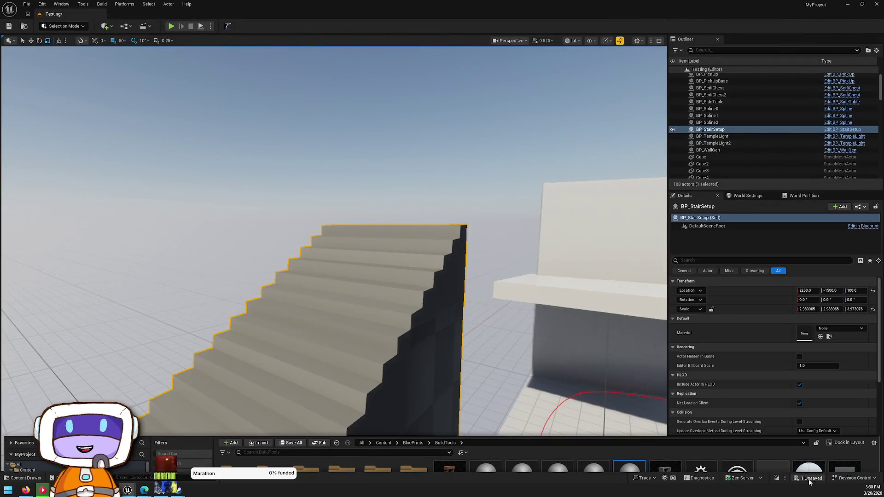
pyautogui.click(493, 324)
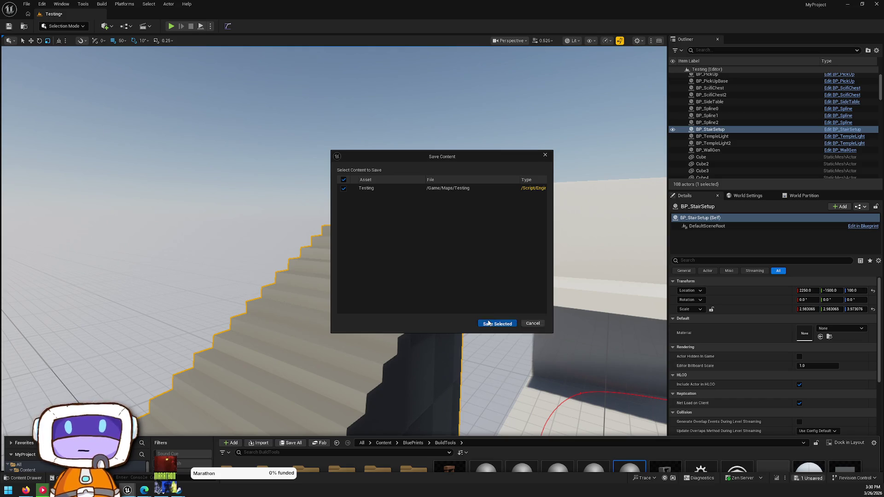
# Check BP_StairSetup's migration dependencies, then cancel the migration.
pyautogui.hotkey('ctrl', 'space')
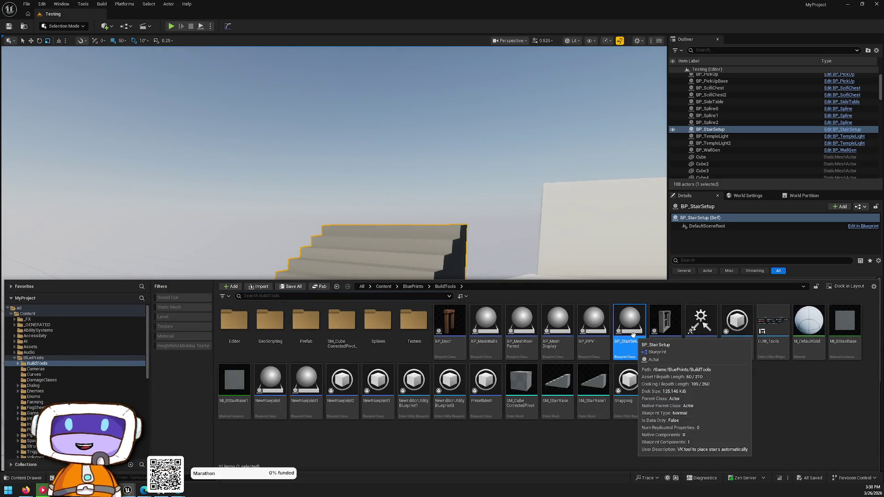
pyautogui.rightClick(633, 335)
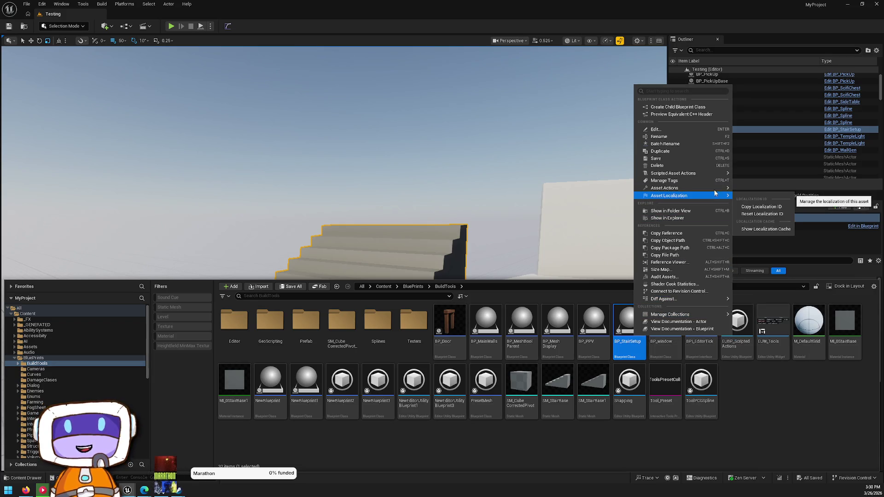
pyautogui.moveTo(717, 190)
pyautogui.click(767, 247)
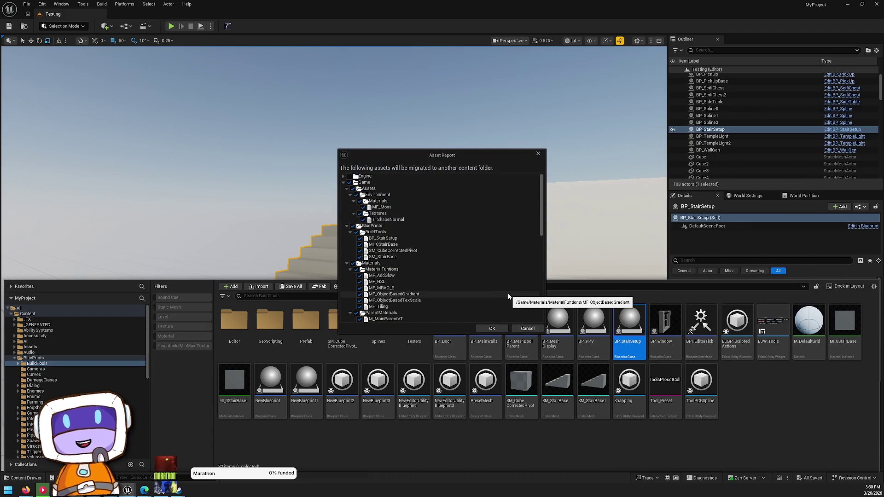
pyautogui.scroll(-5, 462, 276)
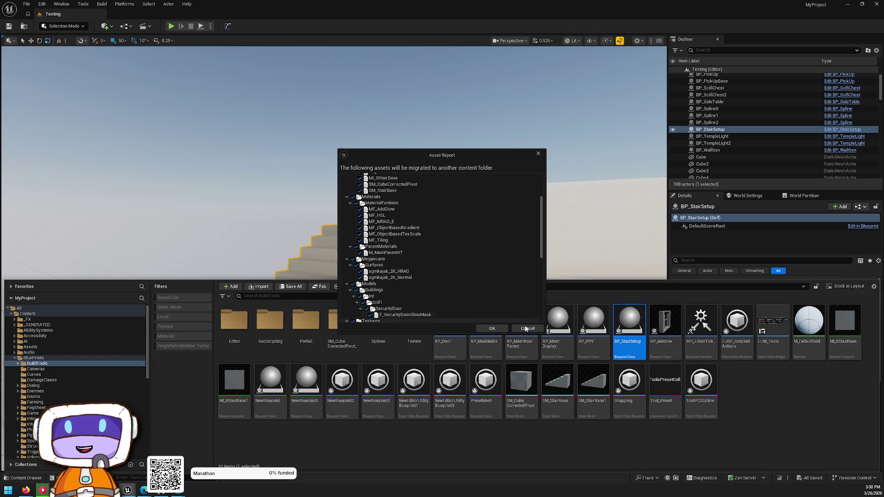
pyautogui.click(527, 329)
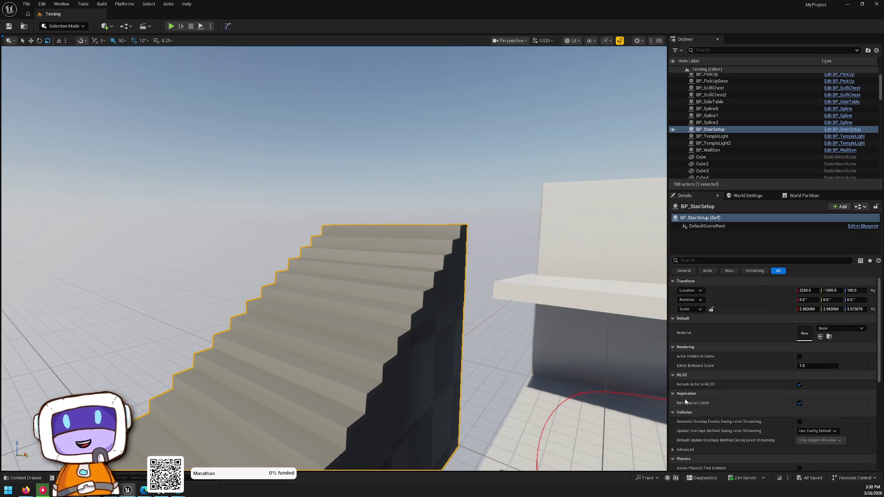
# View BP_StairSetup's Size Map showing 57 assets totalling 91.6 MiB, then close it.
pyautogui.hotkey('ctrl', 'space')
pyautogui.rightClick(625, 309)
pyautogui.moveTo(712, 176)
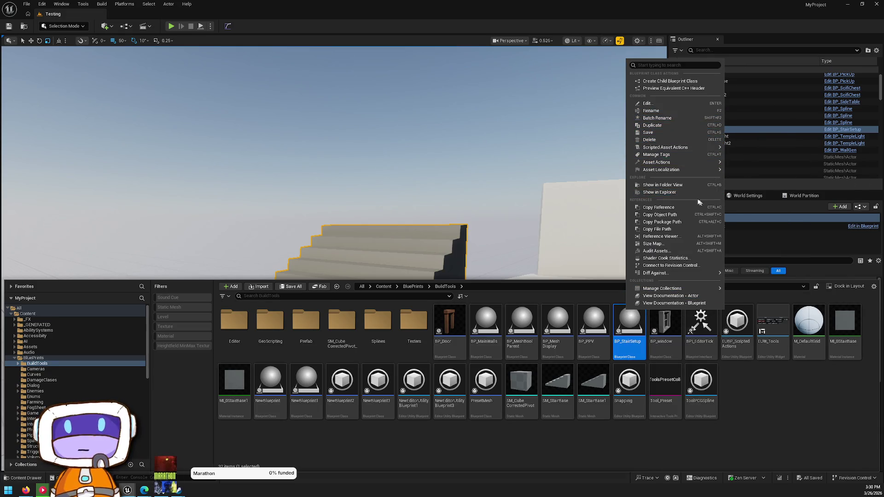
pyautogui.click(654, 243)
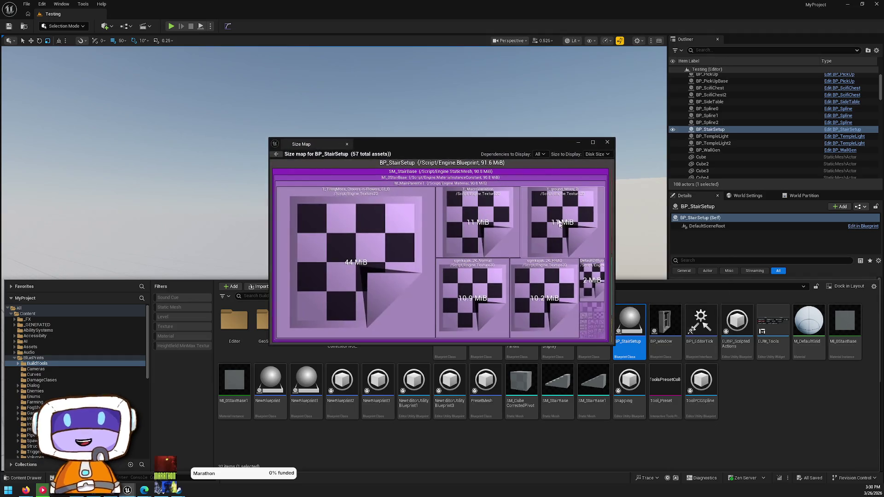
pyautogui.rightClick(430, 185)
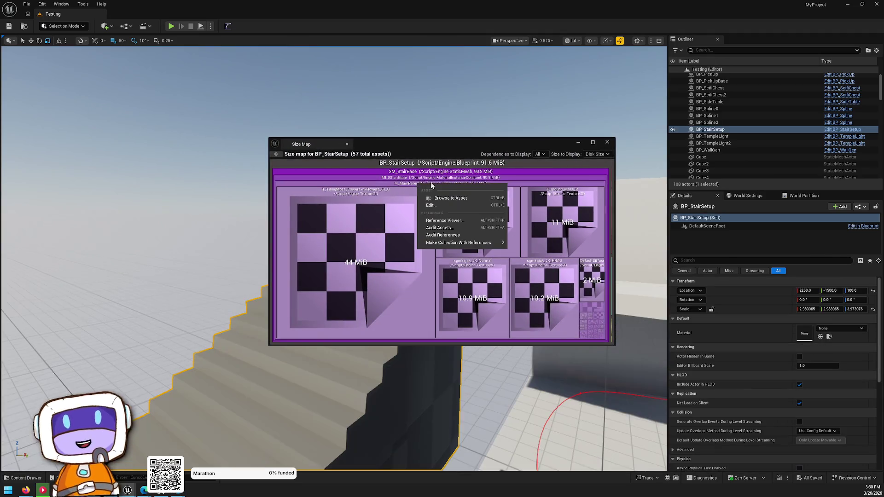
pyautogui.click(449, 198)
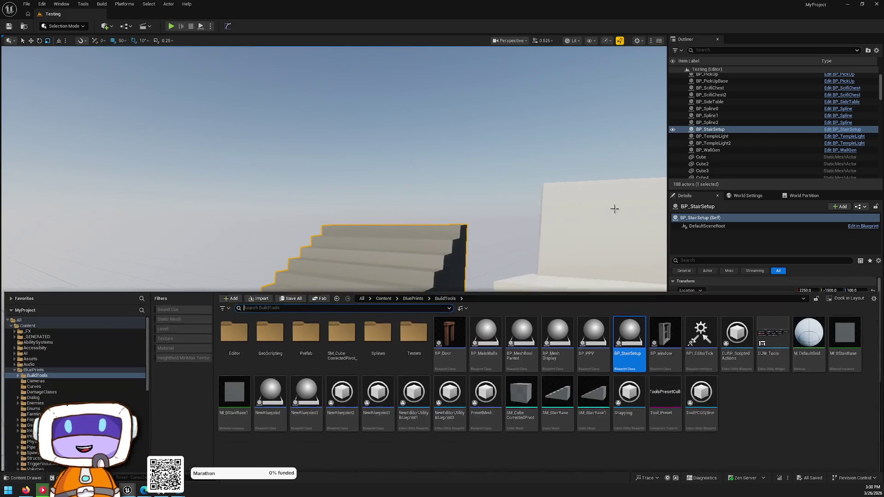
pyautogui.rightClick(638, 336)
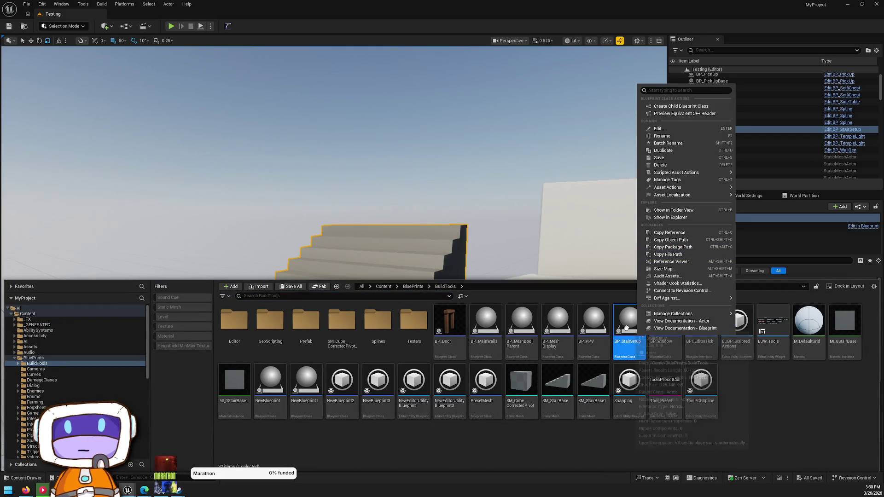
# Open BP_StairSetup and inspect the SM_CubeCorrectedPivot mesh used by its Add Static Mesh Component node.
pyautogui.doubleClick(629, 330)
pyautogui.click(269, 148)
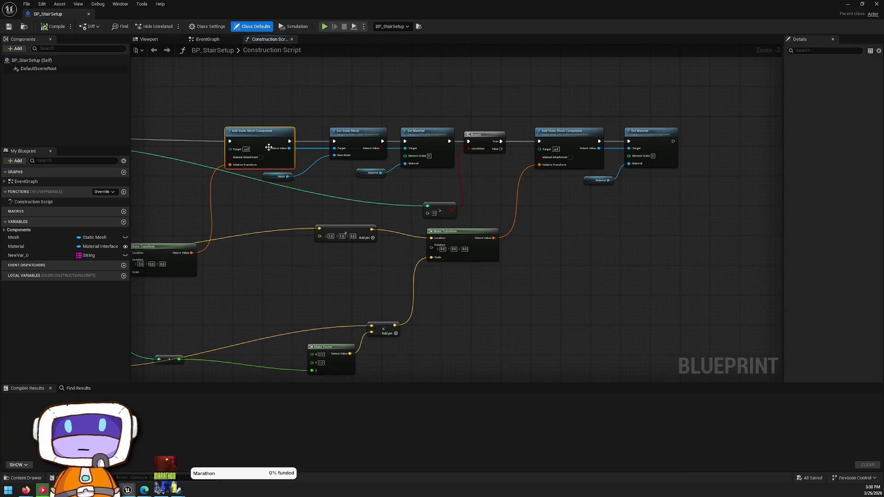
pyautogui.click(438, 134)
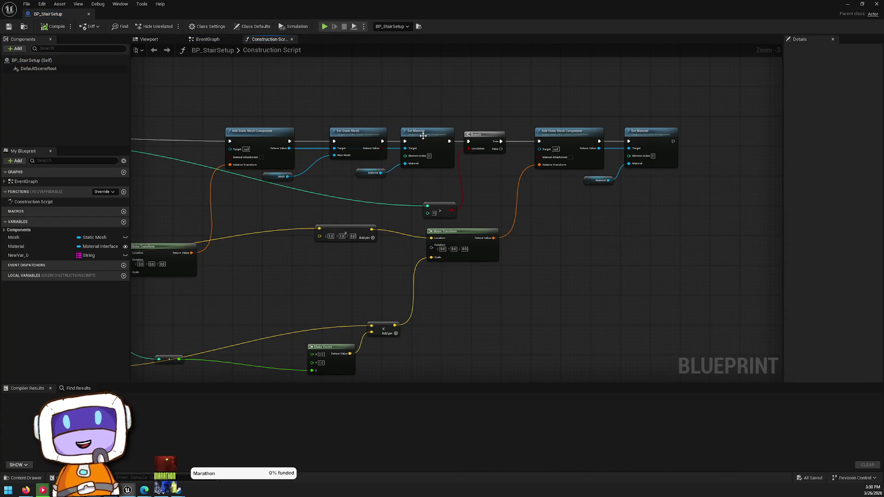
pyautogui.click(547, 131)
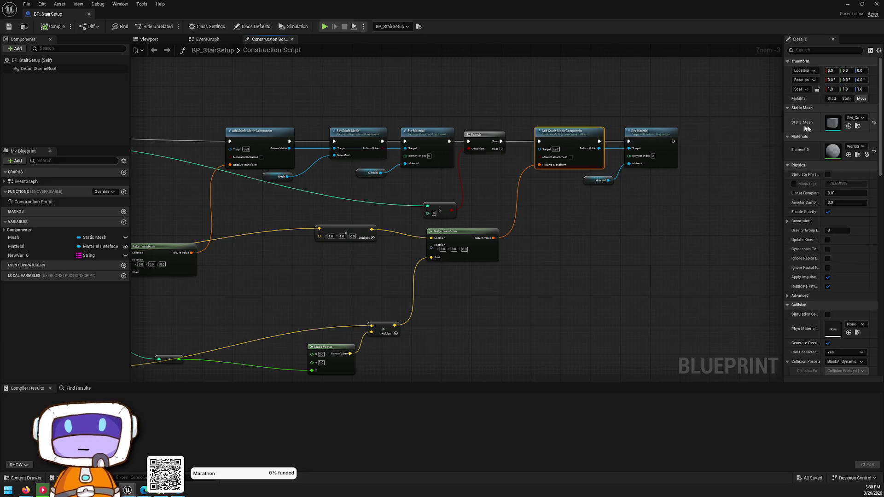
pyautogui.doubleClick(794, 124)
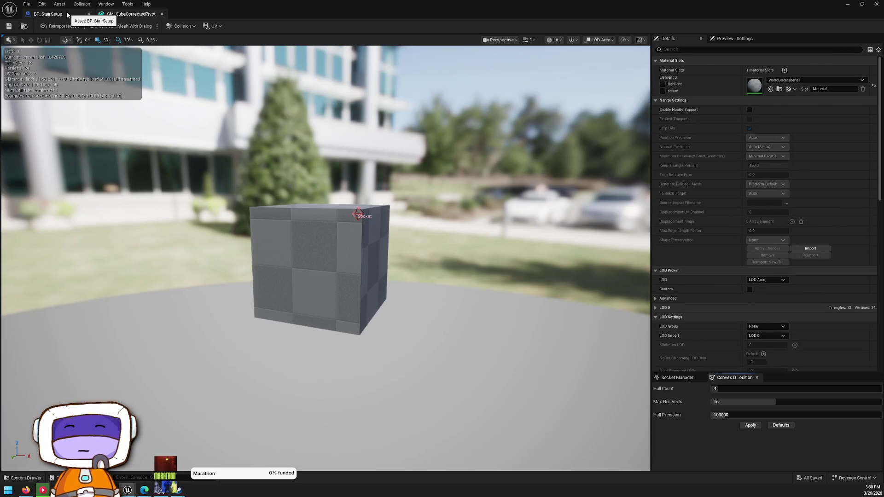
pyautogui.click(49, 14)
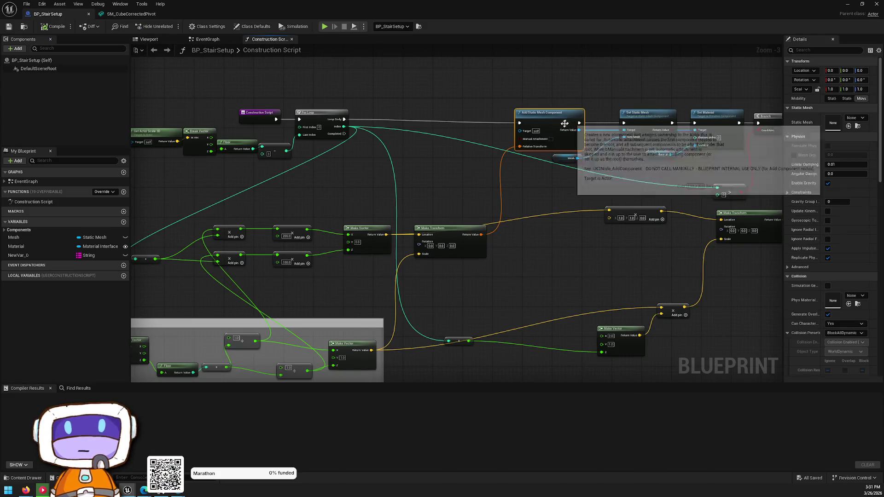
# Open SM_StairBase from the Mesh variable's default value.
pyautogui.click(16, 238)
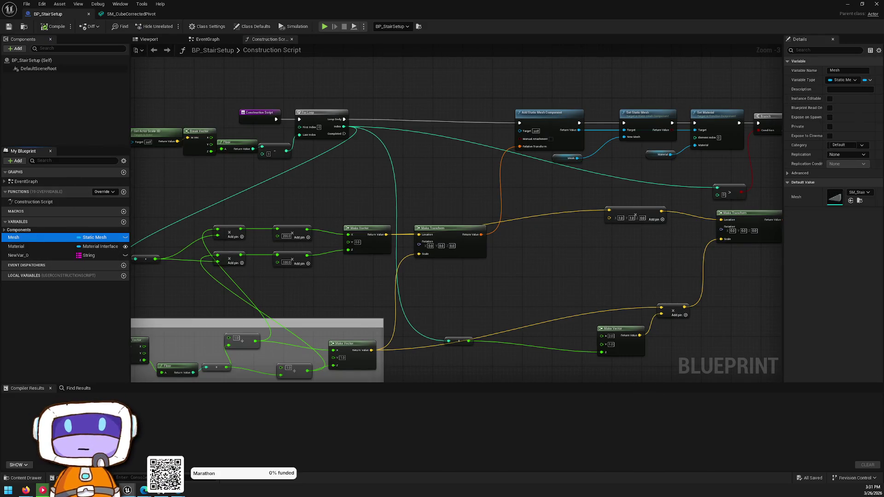
pyautogui.click(825, 200)
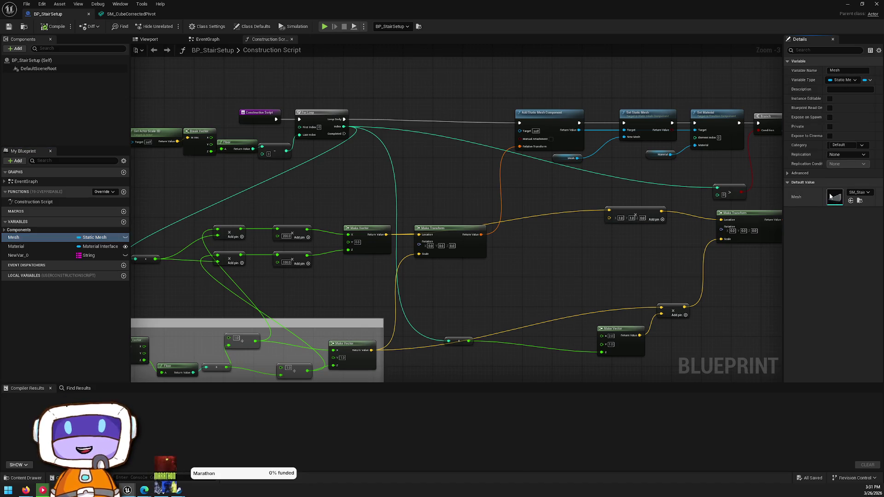
pyautogui.doubleClick(831, 198)
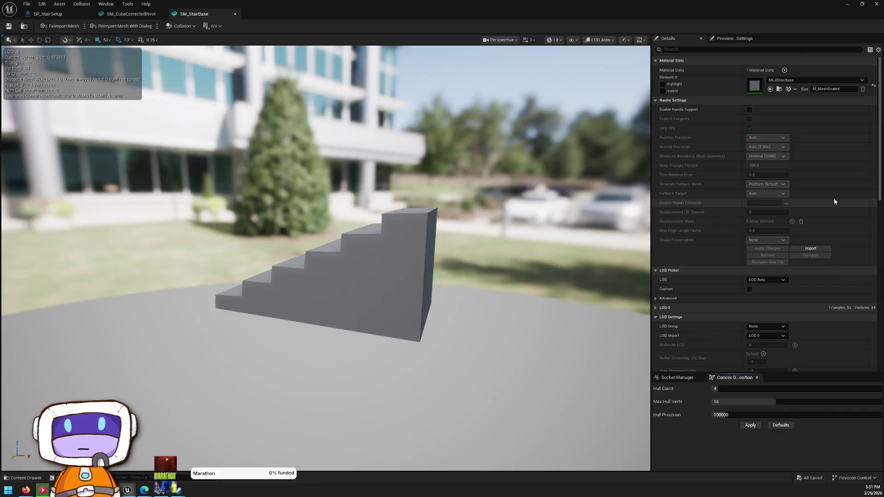
# Assign WorldGridMaterial to SM_StairBase's material slot, save it, and close the blueprint.
pyautogui.click(773, 82)
pyautogui.press('Escape')
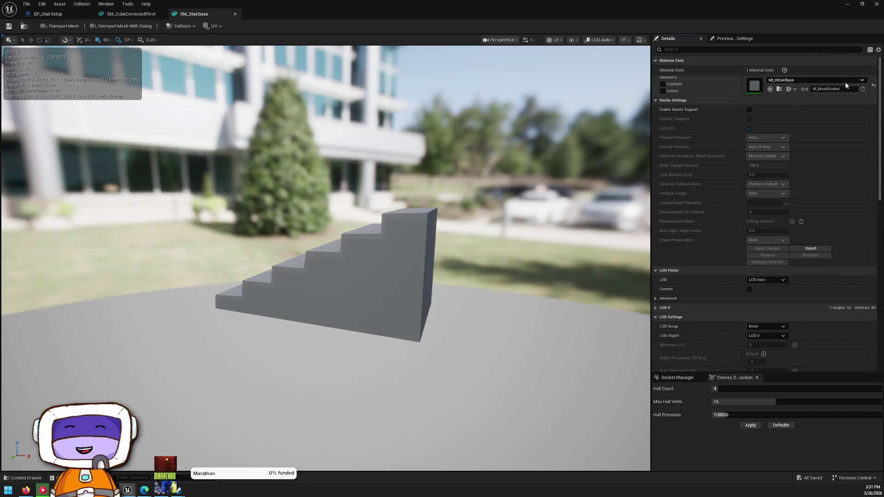
pyautogui.click(863, 88)
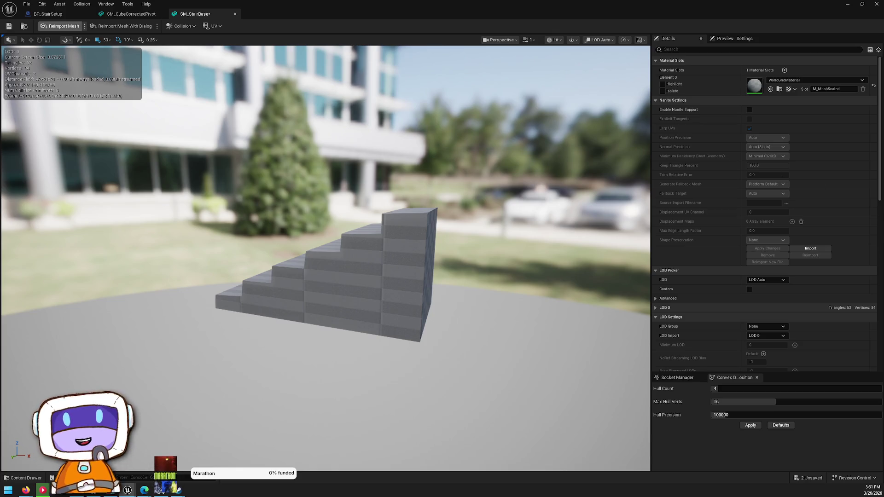
pyautogui.click(9, 28)
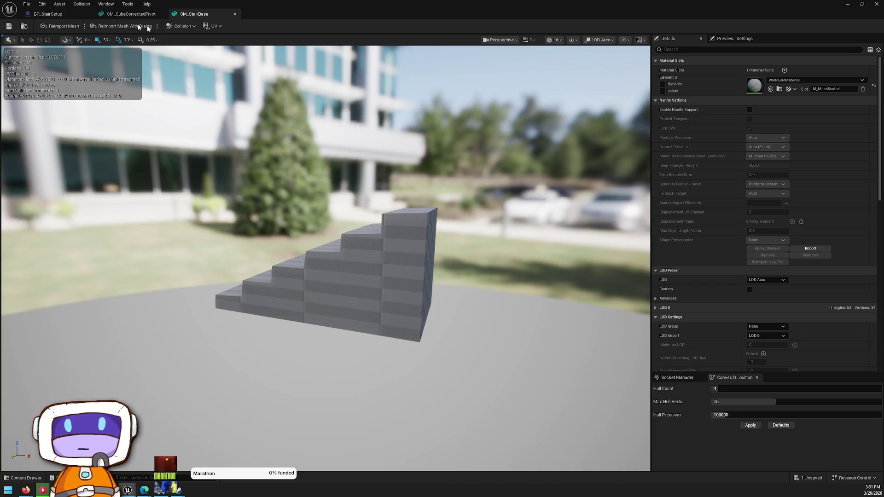
pyautogui.click(48, 14)
pyautogui.click(876, 3)
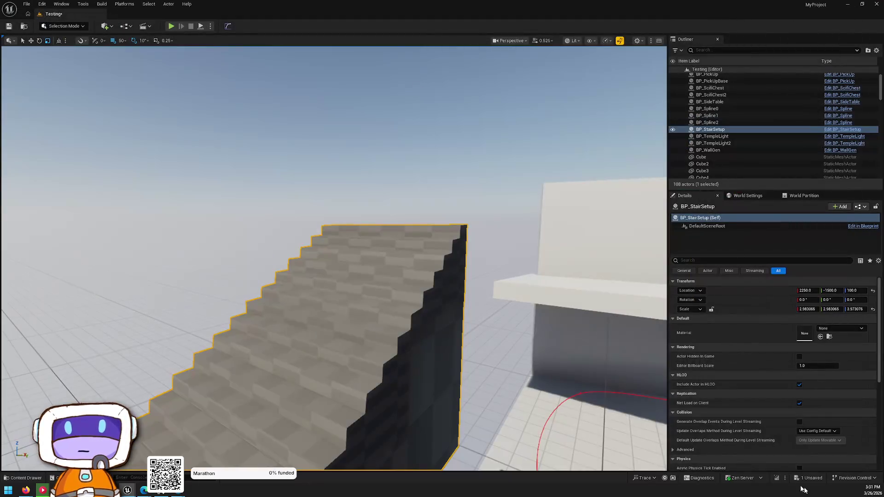
# Save all unsaved content and move in close to the grid-textured stairs.
pyautogui.click(810, 480)
pyautogui.click(497, 321)
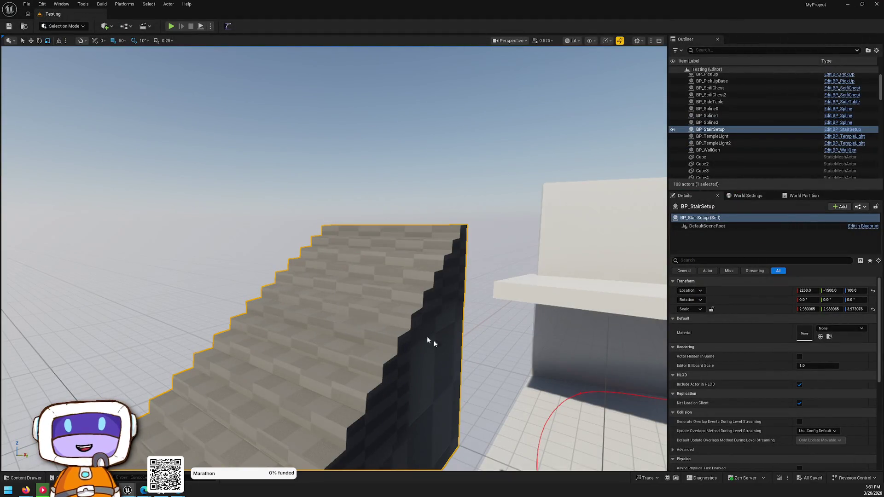
pyautogui.moveTo(405, 338); pyautogui.dragTo(419, 334)
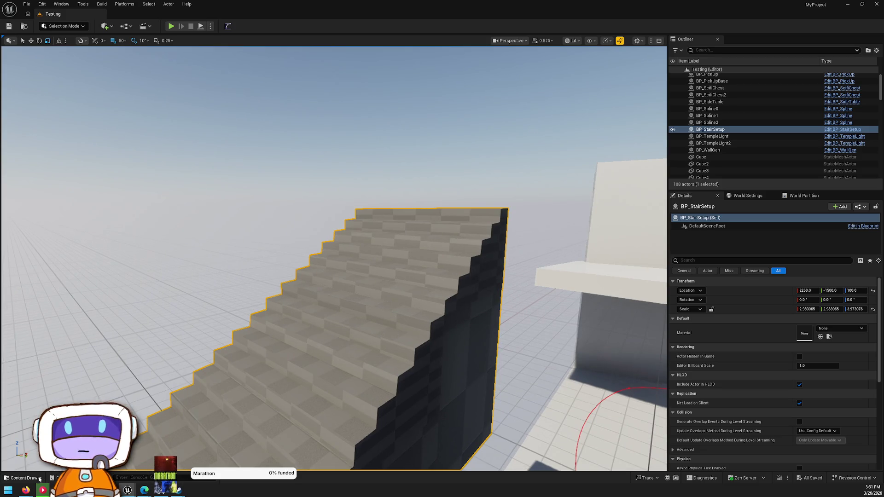
pyautogui.press('h')
pyautogui.moveTo(331, 345)
pyautogui.mouseDown()
pyautogui.moveTo(227, 400)
pyautogui.moveTo(355, 410)
pyautogui.moveTo(361, 320)
pyautogui.moveTo(385, 302)
pyautogui.mouseUp()
# Select the staircase, orbit to view its top steps, and locate BP_StairSetup in the Content Drawer.
pyautogui.click(388, 262)
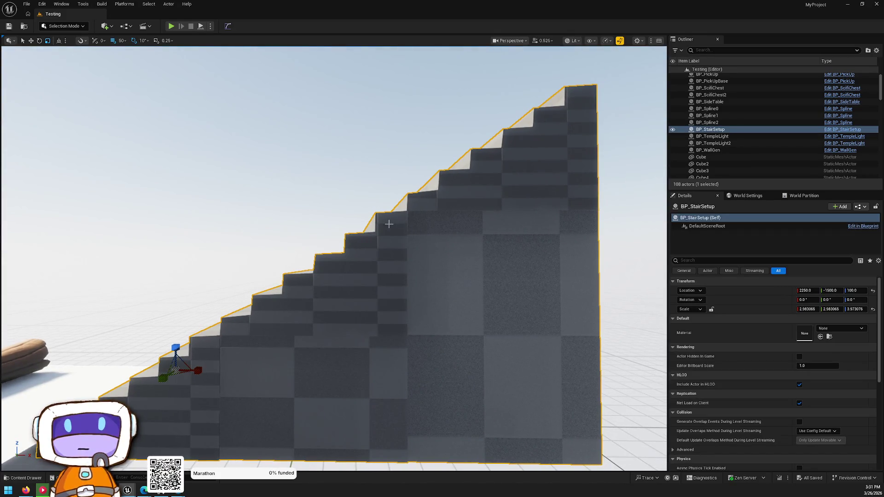
pyautogui.moveTo(450, 267); pyautogui.dragTo(450, 266)
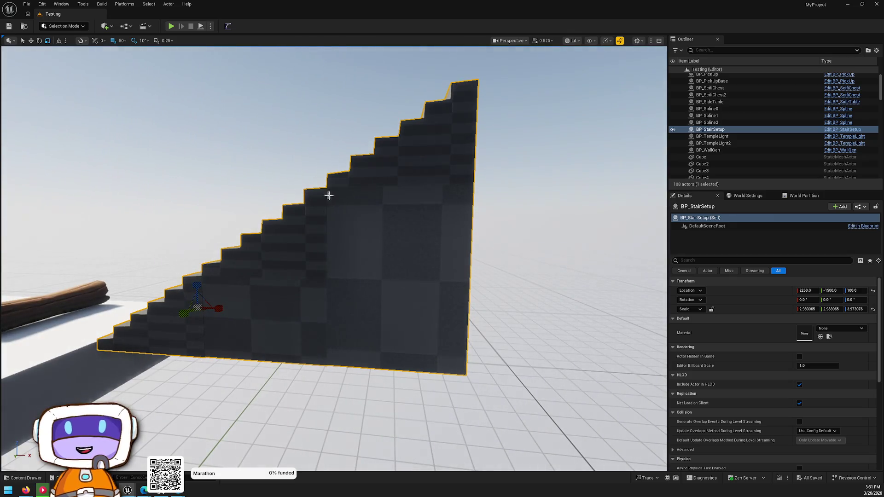
pyautogui.moveTo(400, 303); pyautogui.dragTo(376, 199)
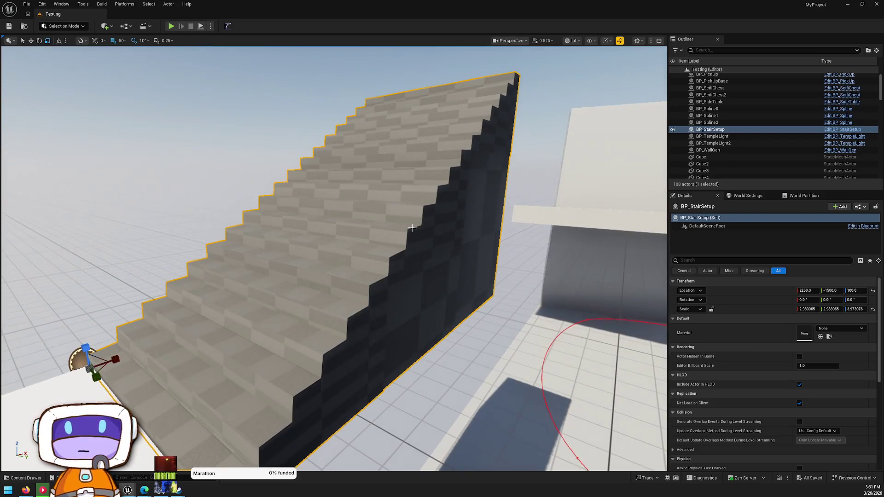
pyautogui.hotkey('ctrl', 'space')
pyautogui.rightClick(635, 341)
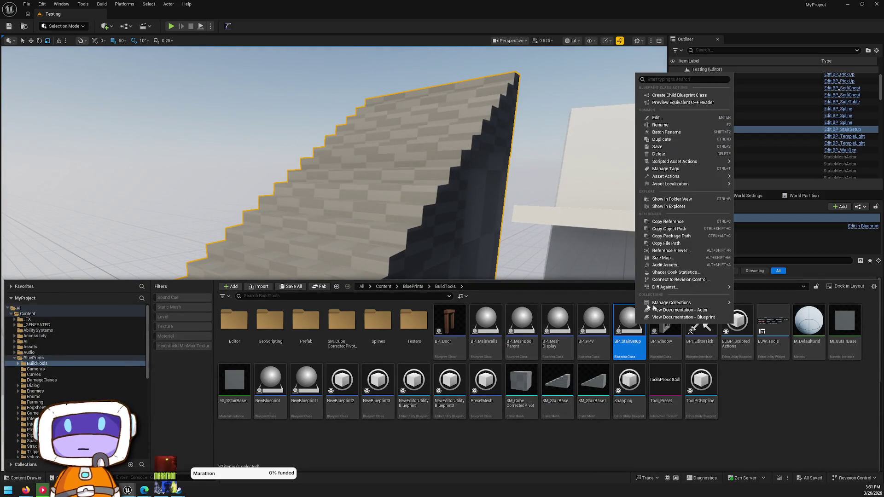
# Migrate BP_StairSetup, confirming the asset report that includes SM_CubeCorrectedPivot and SM_StairBase.
pyautogui.moveTo(716, 176)
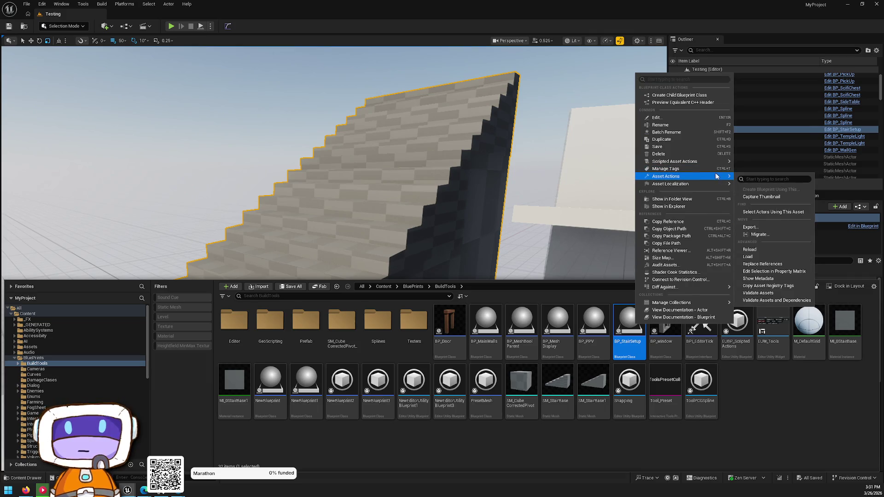
pyautogui.click(764, 236)
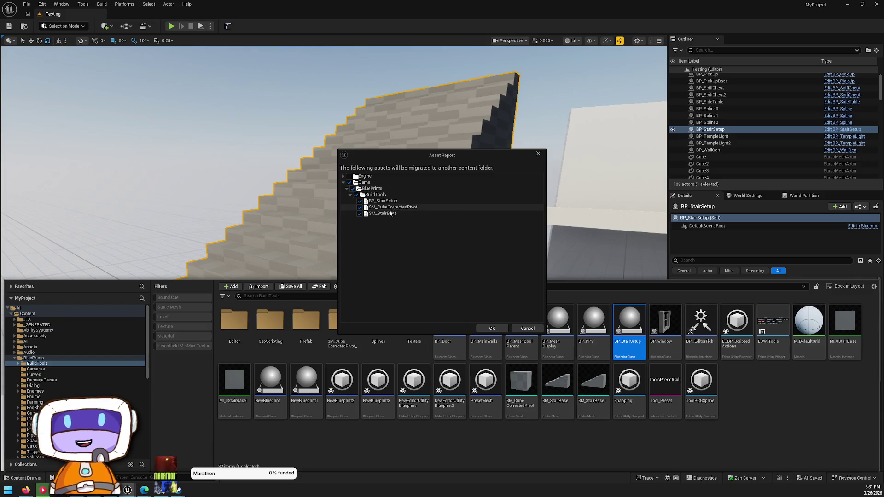
pyautogui.click(492, 328)
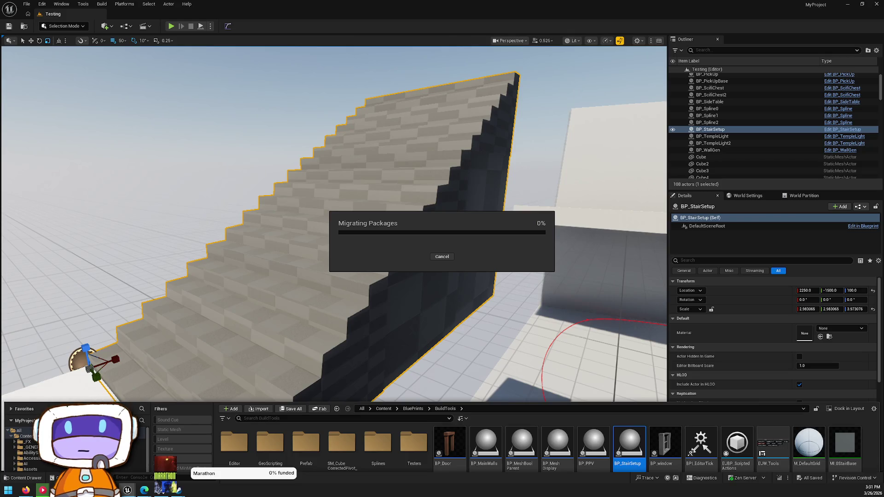
pyautogui.scroll(3, 399, 244)
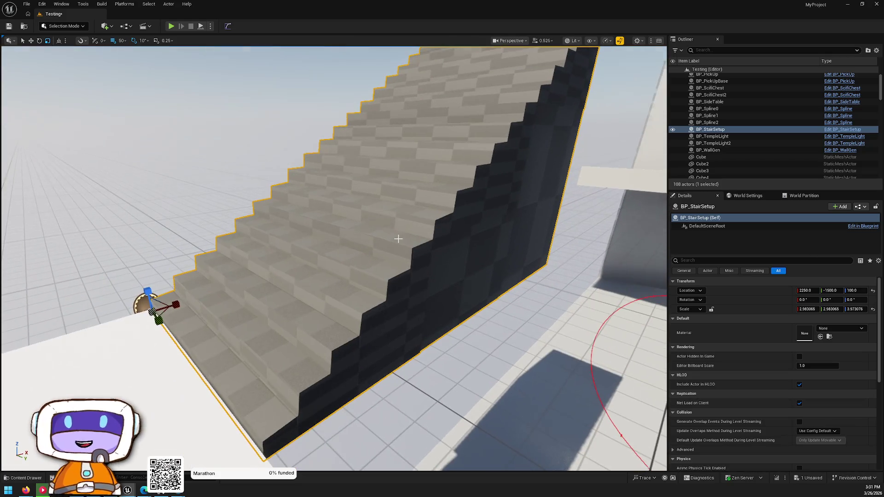
pyautogui.hotkey('ctrl', 'space')
pyautogui.scroll(3, 398, 243)
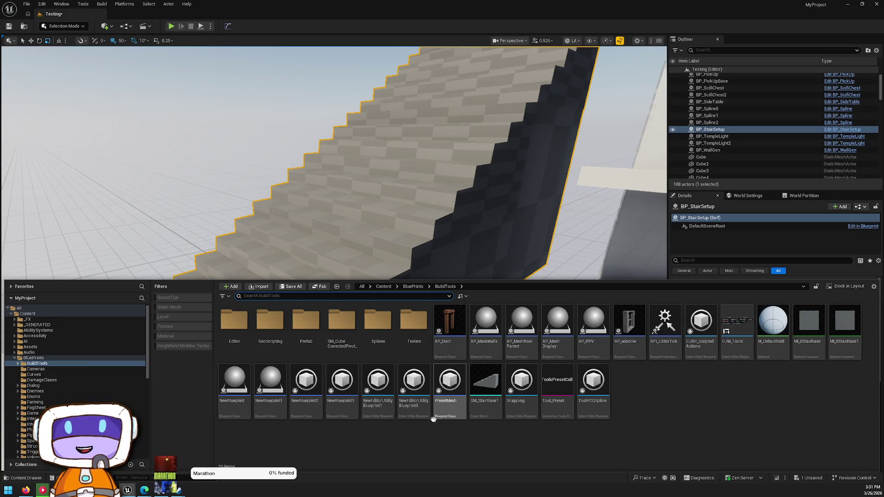
# Pull the view back to the pillar and rocks and select the PostProcessVolume.
pyautogui.moveTo(341, 239)
pyautogui.mouseDown()
pyautogui.moveTo(339, 221)
pyautogui.moveTo(377, 143)
pyautogui.moveTo(312, 244)
pyautogui.mouseUp()
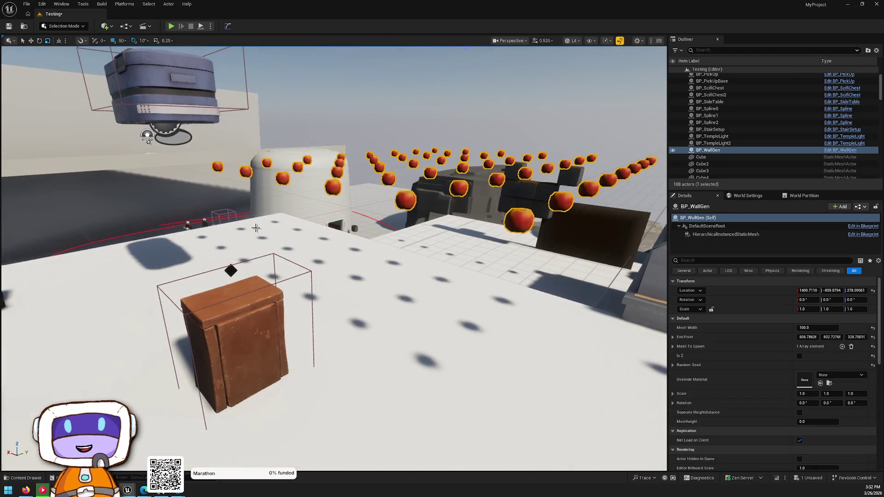
pyautogui.moveTo(260, 332); pyautogui.dragTo(256, 364)
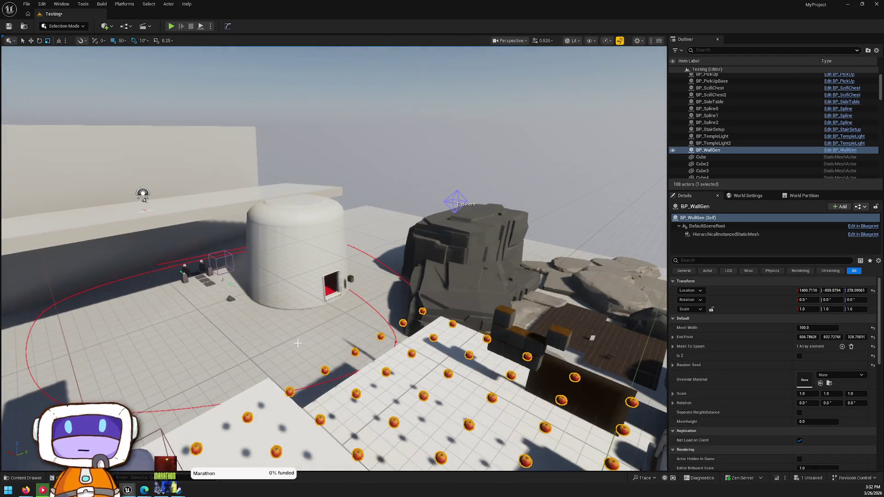
pyautogui.click(218, 258)
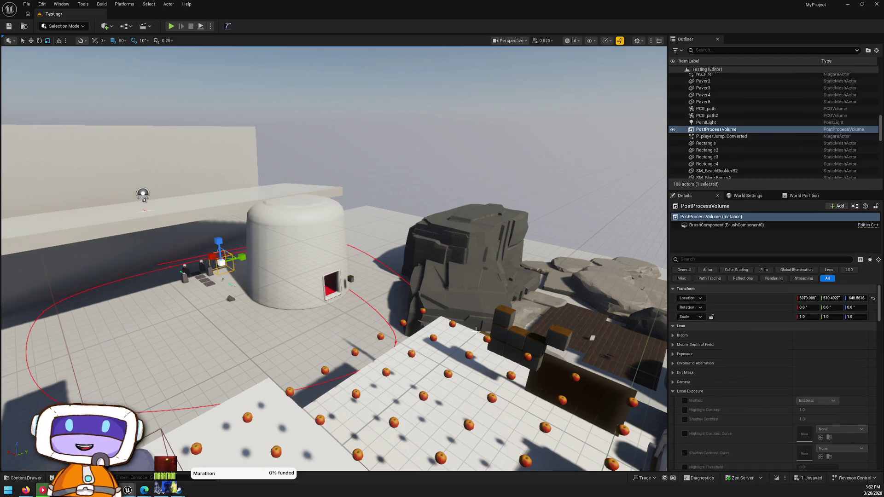
# Open BP_MeshDisplay from the BuildTools folder and inspect its RotatingMovement component.
pyautogui.hotkey('ctrl', 'space')
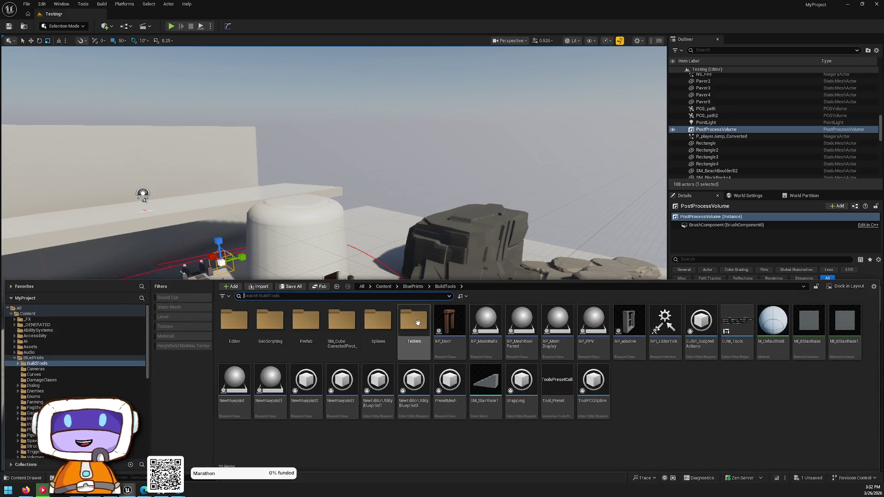
pyautogui.click(420, 289)
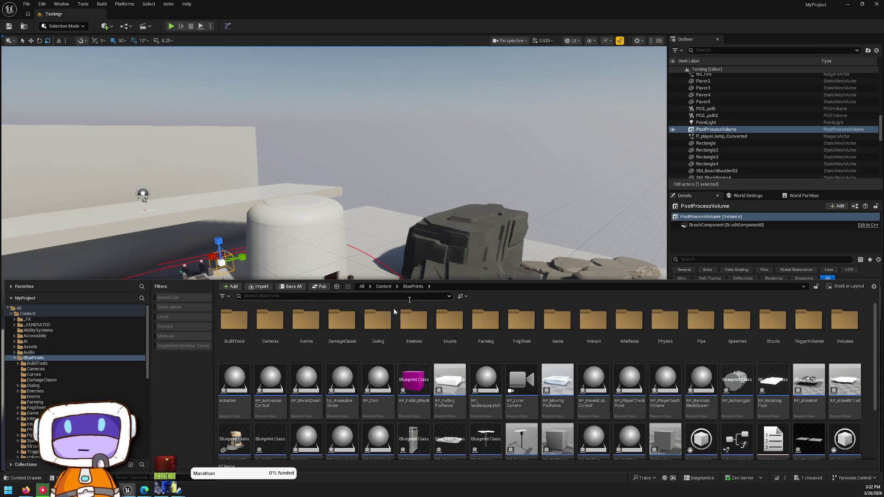
pyautogui.doubleClick(236, 335)
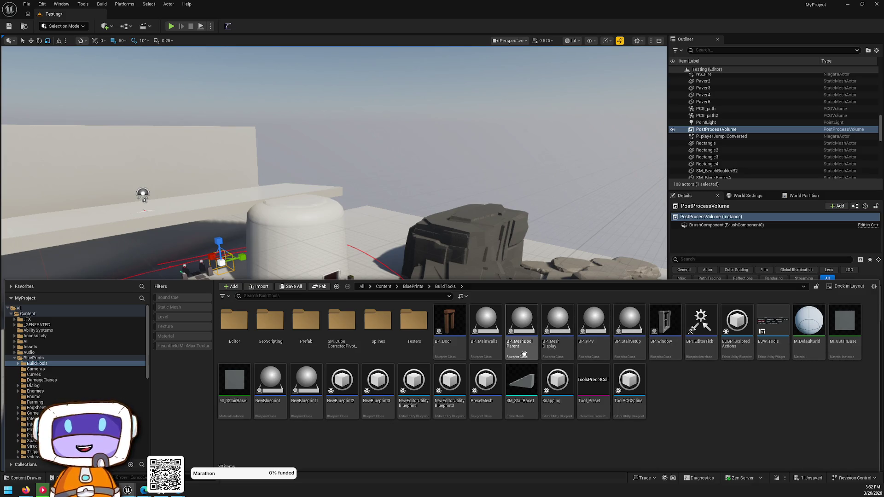
pyautogui.click(553, 343)
pyautogui.doubleClick(553, 344)
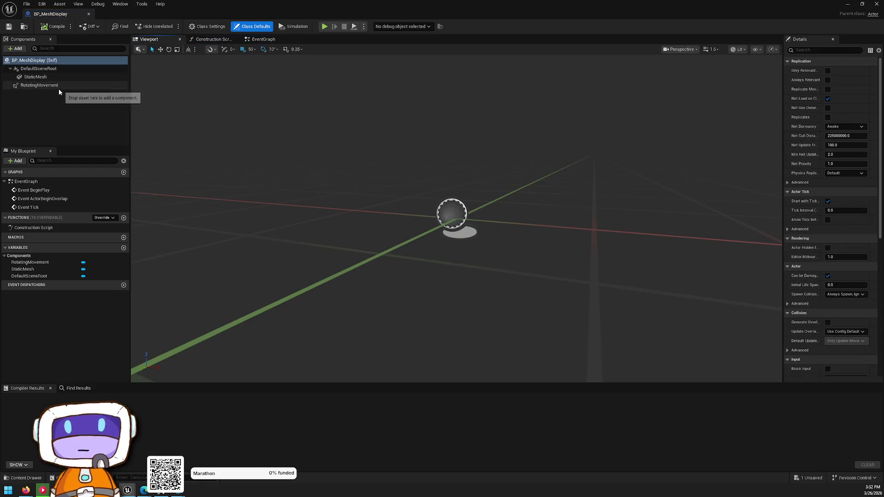
pyautogui.click(59, 86)
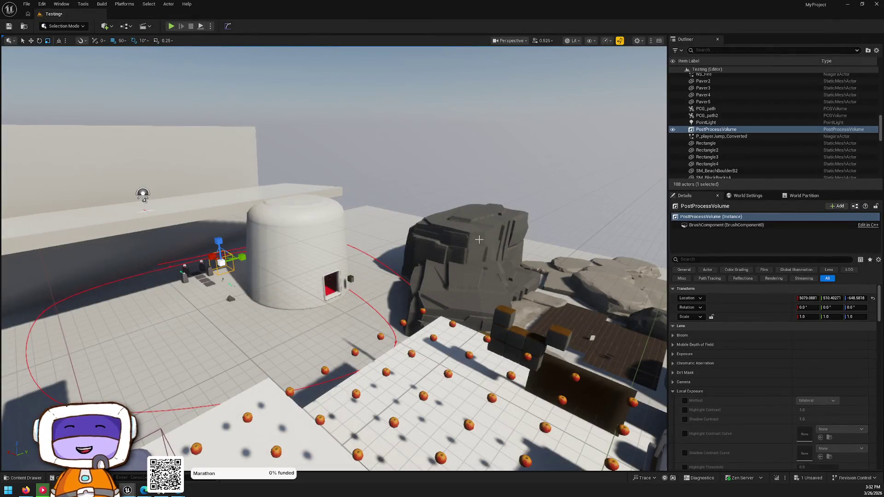
# Browse the Testers, GeoScripting and Editor subfolders, returning to BuildTools each time.
pyautogui.hotkey('ctrl', 'space')
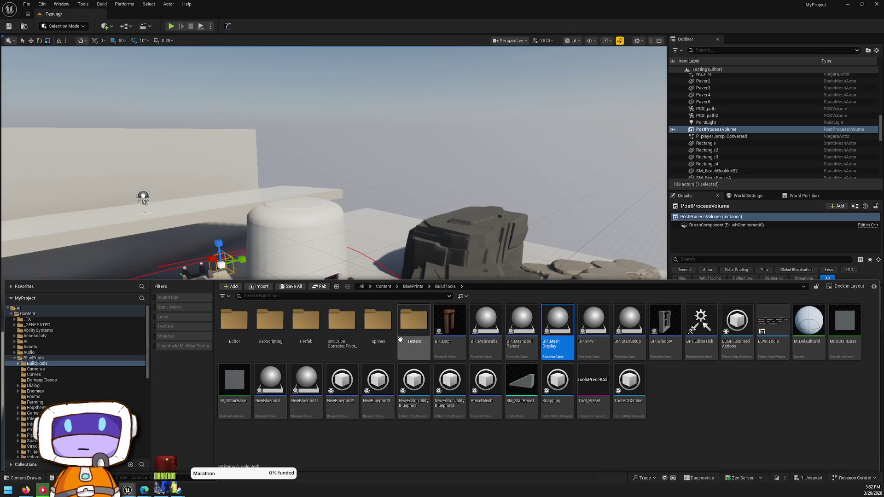
pyautogui.doubleClick(413, 322)
pyautogui.hotkey('alt', 'Left')
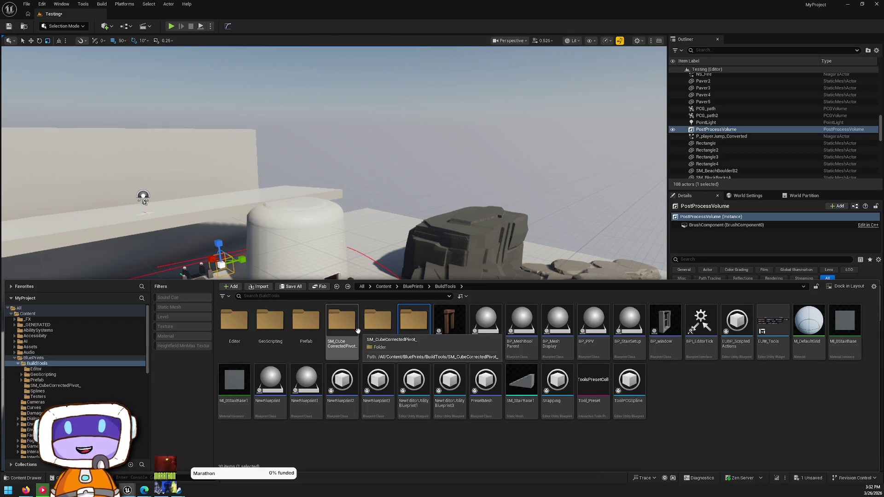
pyautogui.click(304, 325)
pyautogui.doubleClick(272, 322)
pyautogui.hotkey('alt', 'Left')
pyautogui.click(234, 343)
pyautogui.doubleClick(233, 343)
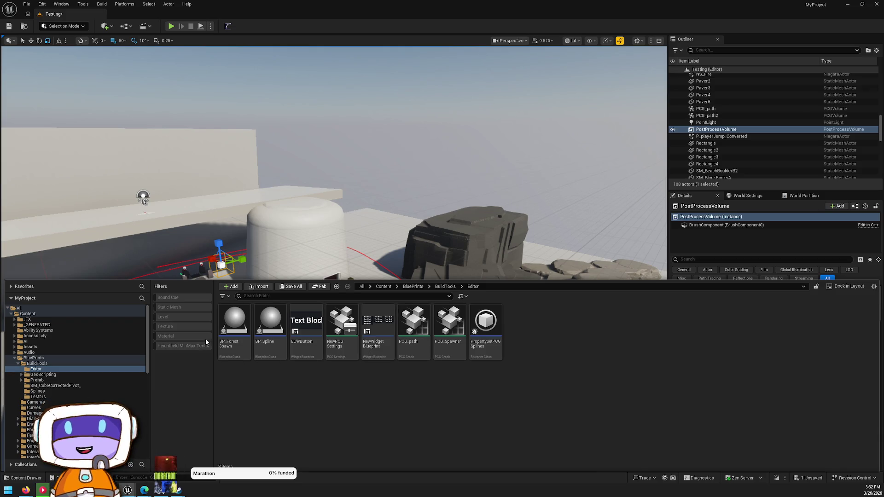
pyautogui.hotkey('alt', 'Left')
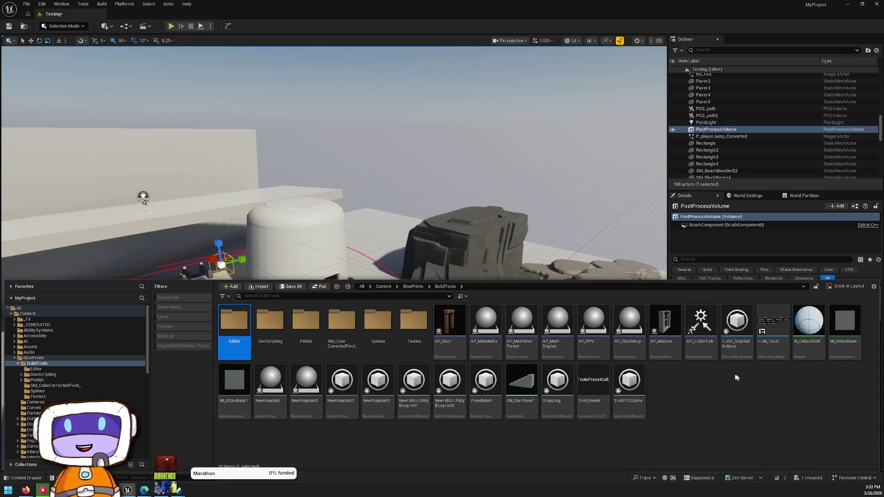
# Open NewBlueprint for editing, then bring the content browser back up.
pyautogui.click(712, 391)
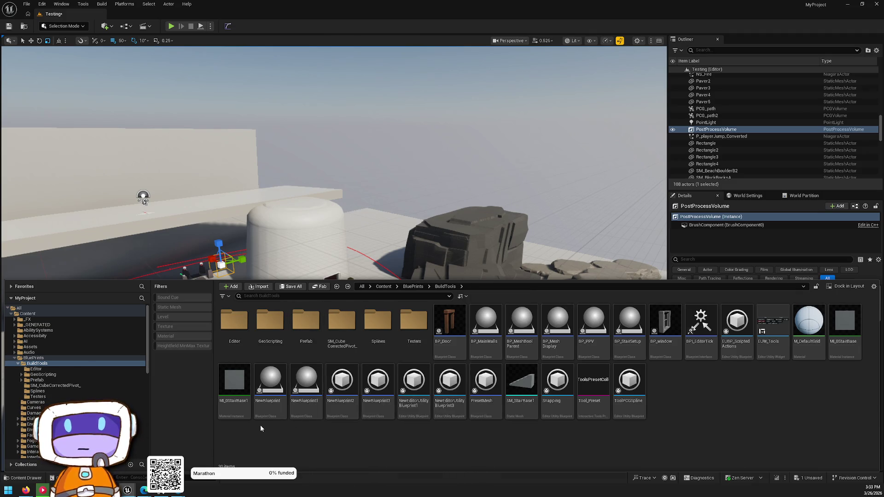
pyautogui.doubleClick(266, 411)
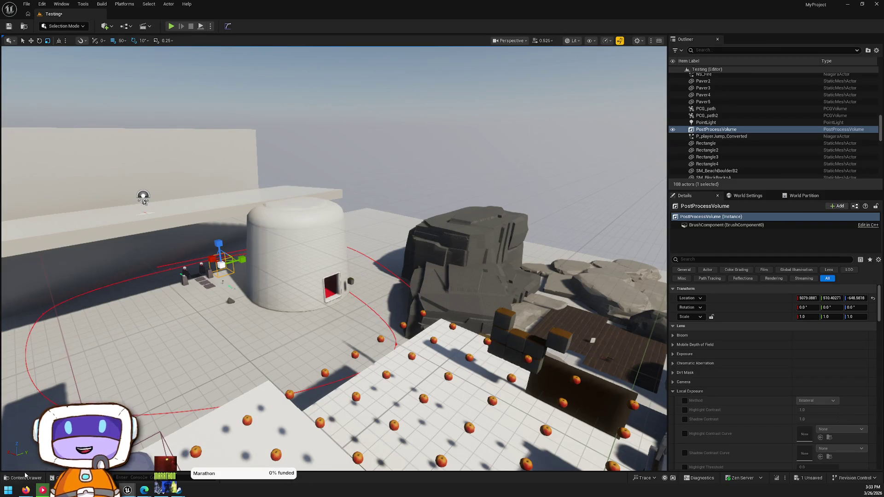
pyautogui.click(25, 476)
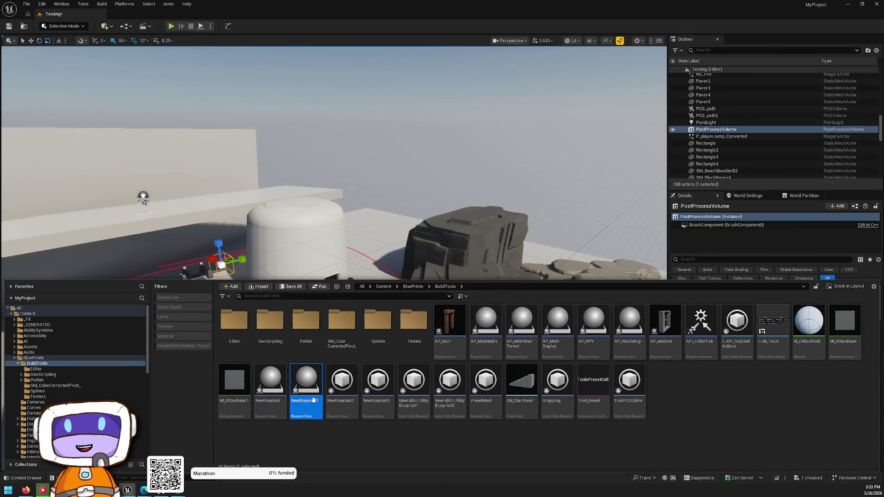
pyautogui.doubleClick(313, 400)
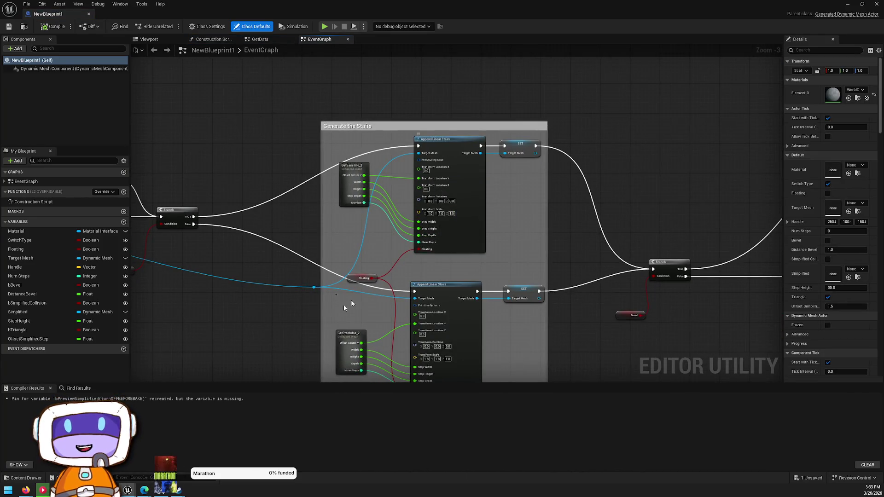
pyautogui.scroll(-3, 372, 286)
pyautogui.scroll(3, 492, 230)
pyautogui.scroll(-2, 492, 230)
pyautogui.scroll(-4, 493, 229)
pyautogui.scroll(6, 322, 122)
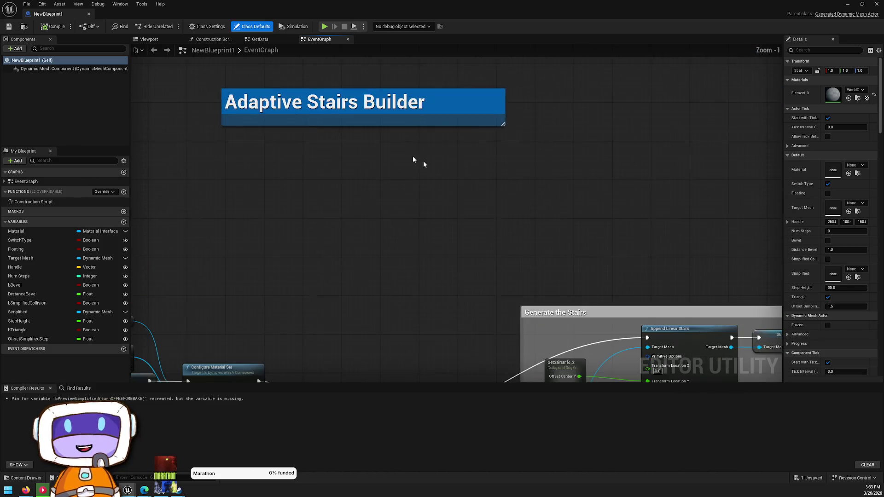
pyautogui.scroll(-3, 388, 147)
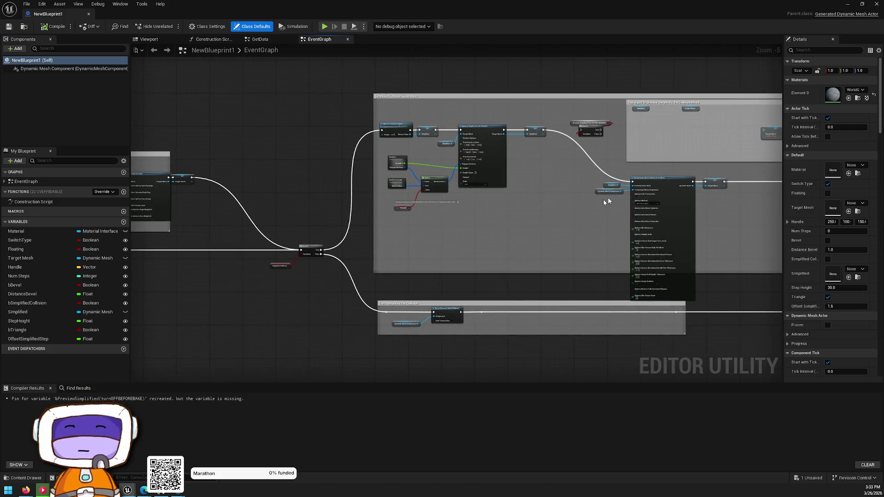
pyautogui.scroll(4, 735, 271)
pyautogui.scroll(-1, 389, 237)
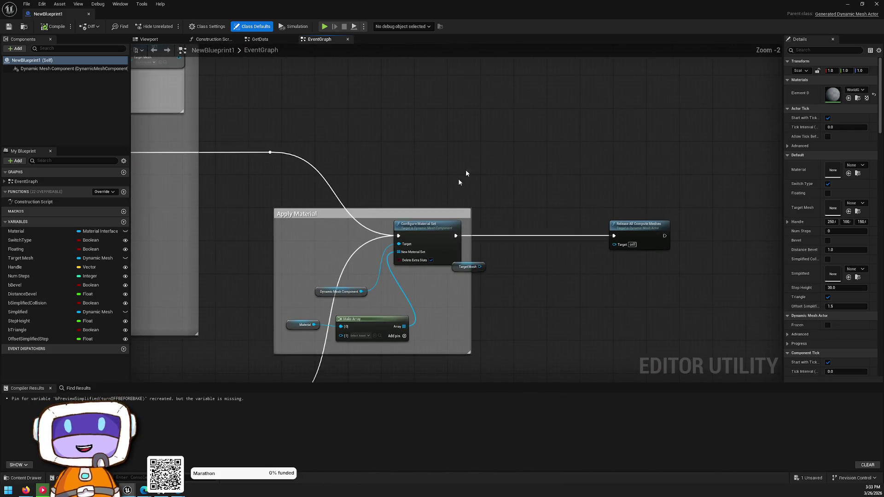
pyautogui.hotkey('alt', 'Tab')
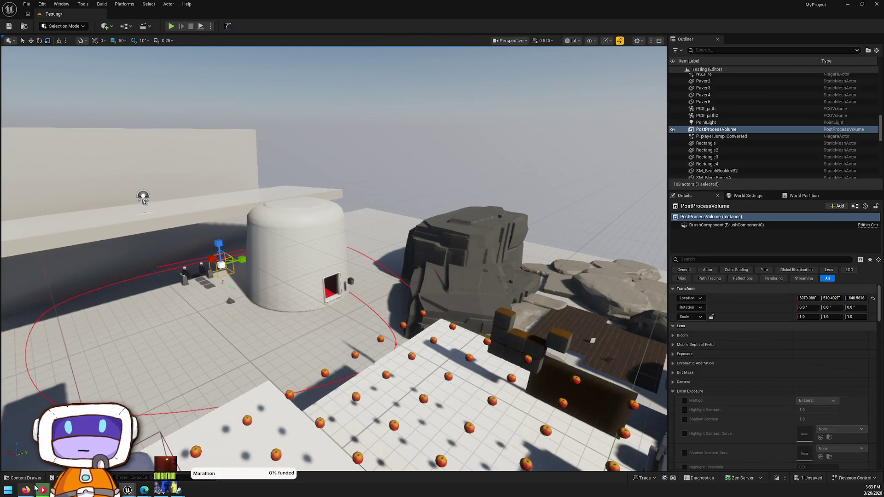
pyautogui.click(25, 477)
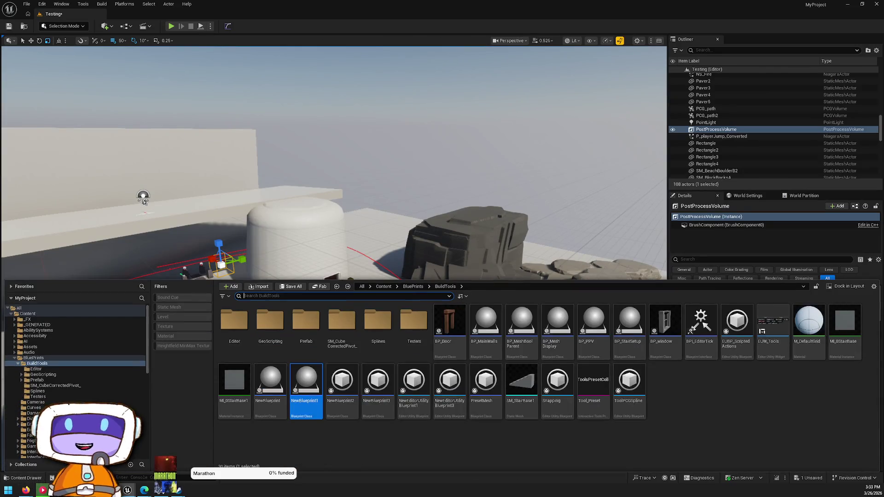
pyautogui.doubleClick(339, 381)
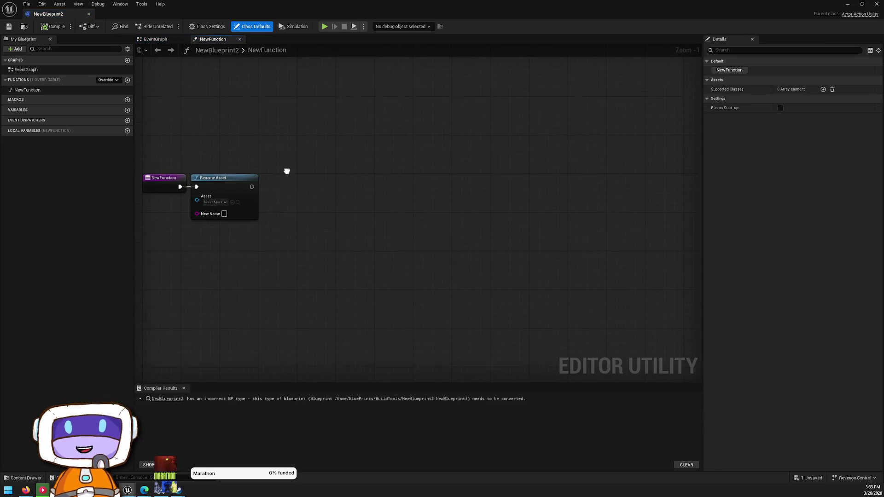
pyautogui.moveTo(286, 172); pyautogui.dragTo(653, 181)
pyautogui.click(61, 90)
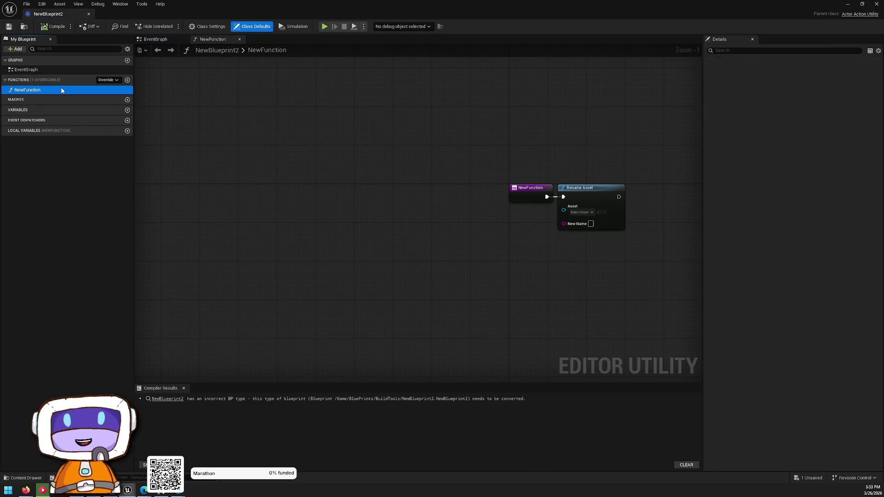
pyautogui.click(877, 4)
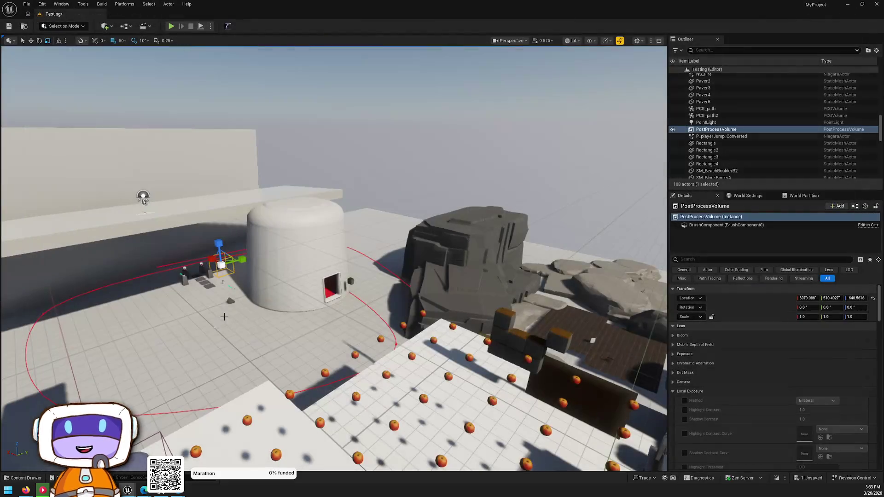
pyautogui.hotkey('ctrl', 'space')
pyautogui.press('Right')
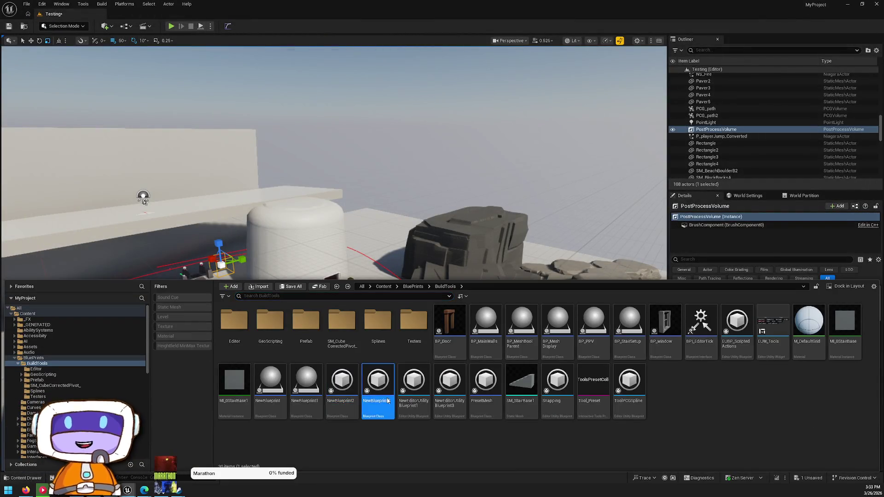
pyautogui.press('Return')
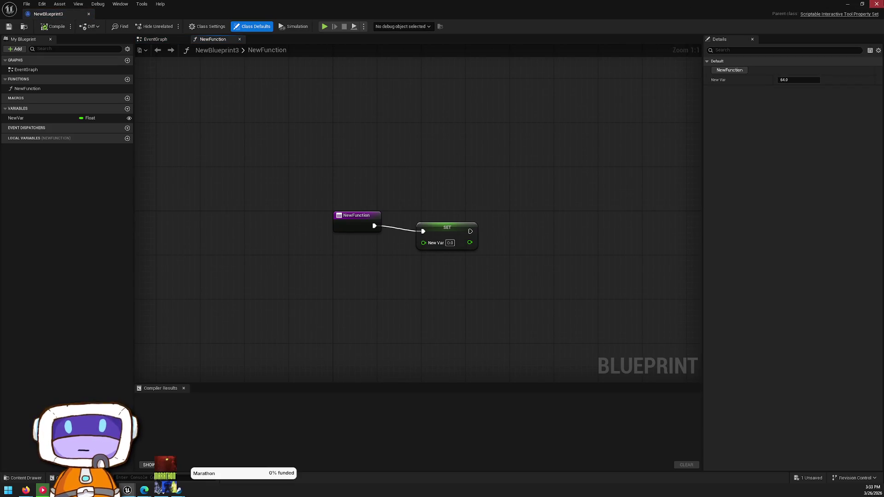
pyautogui.click(876, 4)
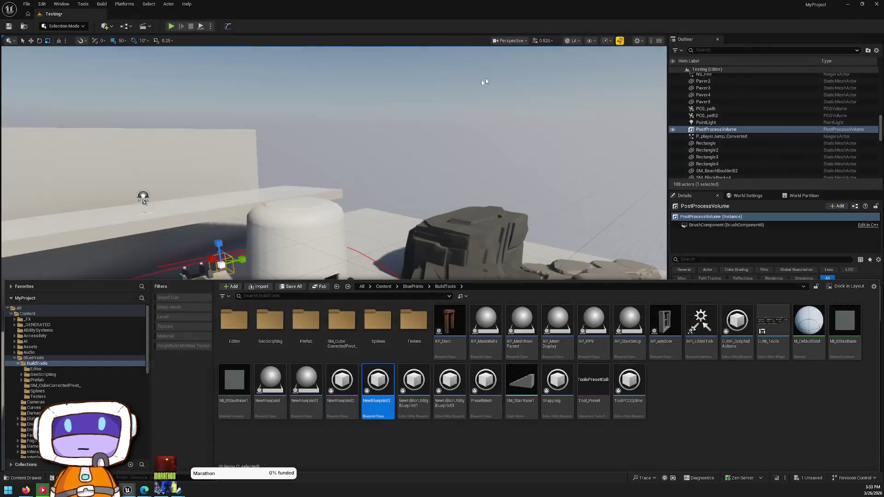
# Start deleting NewBlueprint2 and NewBlueprint3, then cancel the deletion.
pyautogui.keyDown('ctrl'); pyautogui.click(343, 379); pyautogui.keyUp('ctrl')
pyautogui.press('Delete')
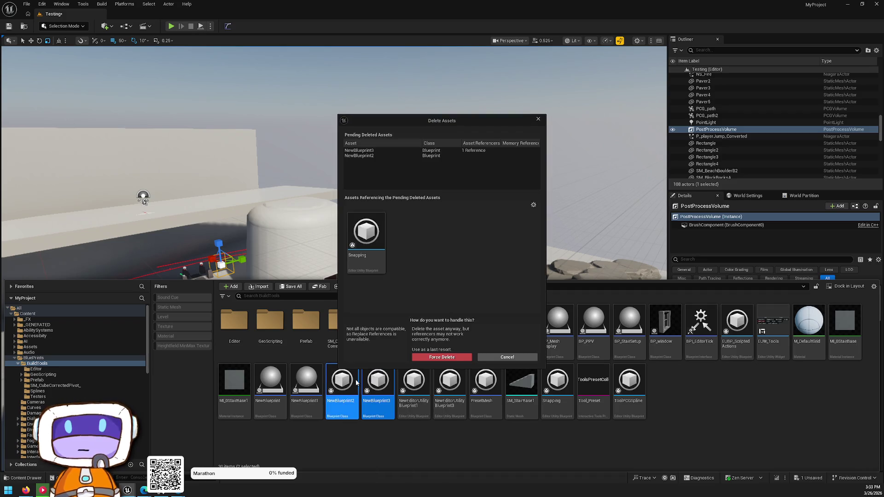
pyautogui.click(496, 362)
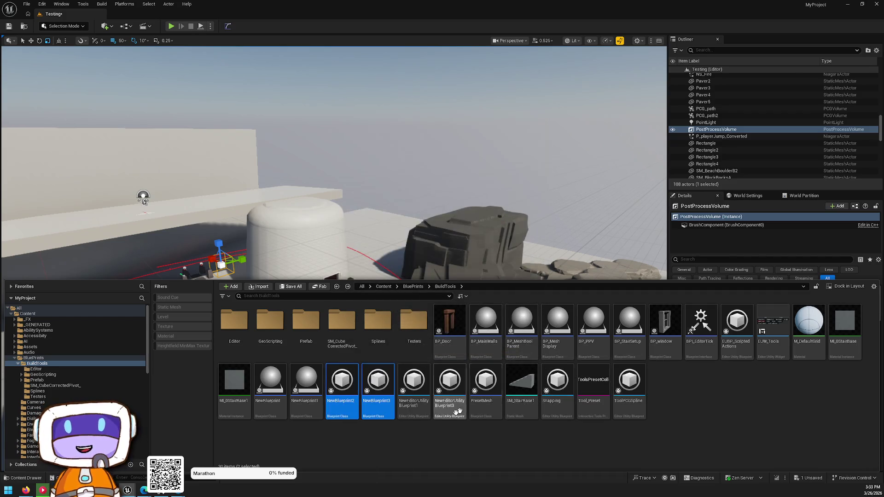
# Inspect NewEditorUtilityBlueprint1's event graph, then shrink its editor out of the way.
pyautogui.doubleClick(414, 392)
pyautogui.scroll(-2, 482, 249)
pyautogui.moveTo(482, 248)
pyautogui.mouseDown()
pyautogui.moveTo(497, 285)
pyautogui.moveTo(507, 276)
pyautogui.moveTo(525, 156)
pyautogui.moveTo(428, 134)
pyautogui.moveTo(434, 181)
pyautogui.mouseUp()
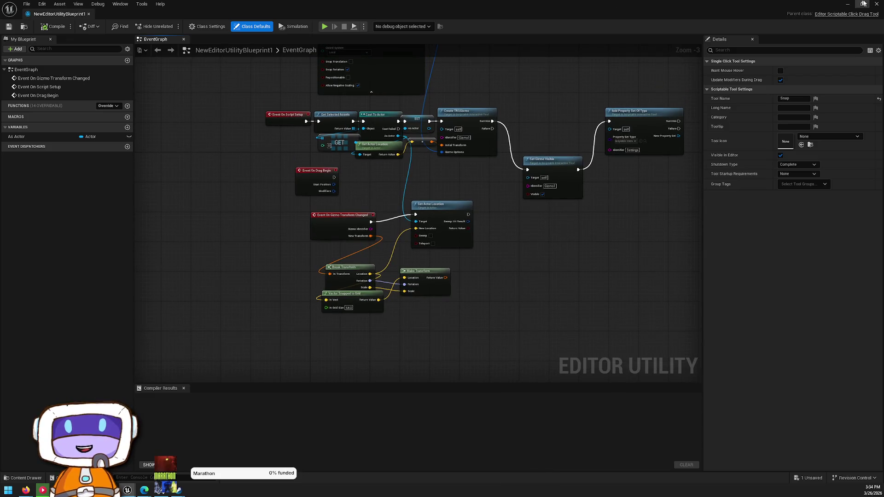
pyautogui.click(861, 3)
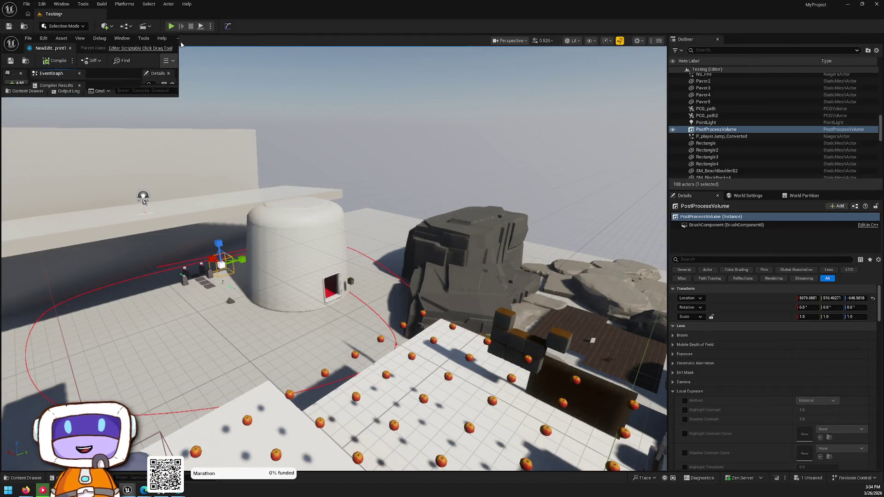
pyautogui.click(175, 40)
# Delete NewBlueprint3, NewBlueprint2 and NewEditorUtilityBlueprint1 together.
pyautogui.hotkey('ctrl', 'space')
pyautogui.click(378, 387)
pyautogui.keyDown('ctrl'); pyautogui.click(351, 392); pyautogui.keyUp('ctrl')
pyautogui.keyDown('ctrl'); pyautogui.click(409, 414); pyautogui.keyUp('ctrl')
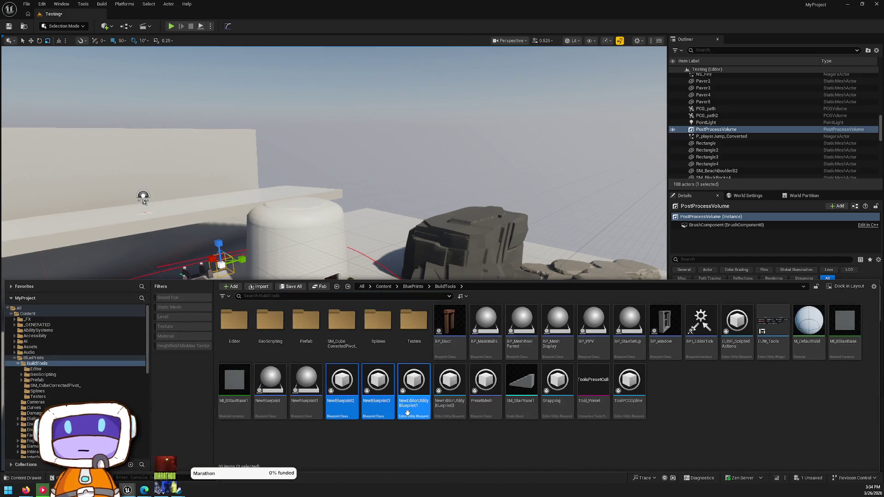
pyautogui.press('Delete')
pyautogui.click(433, 360)
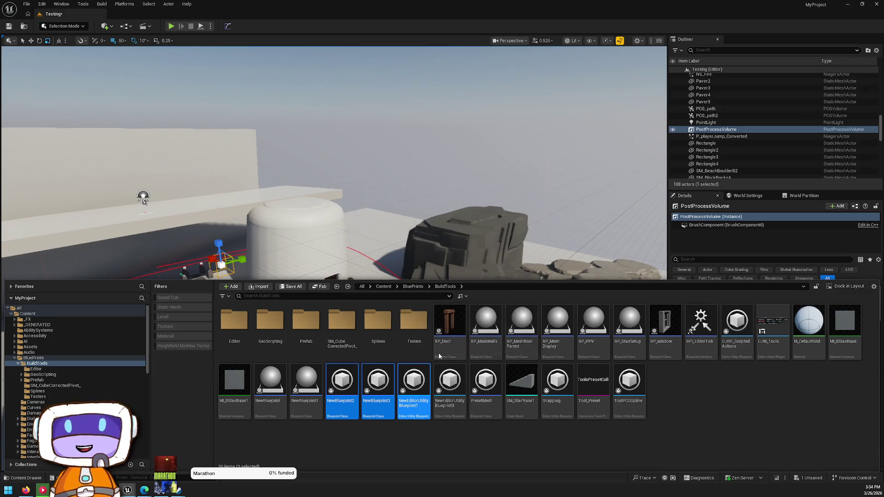
# Delete the Snapping asset, then Tool_Preset and ToolPCGSpline together.
pyautogui.click(445, 389)
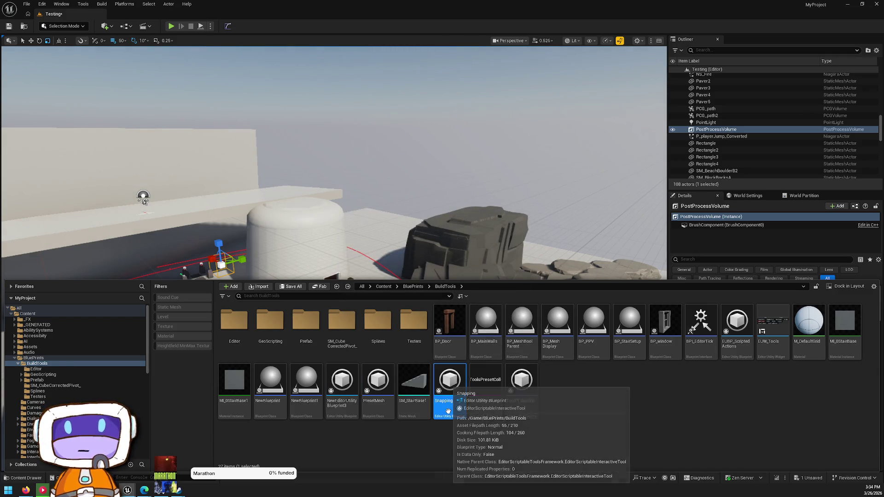
pyautogui.press('Delete')
pyautogui.click(418, 357)
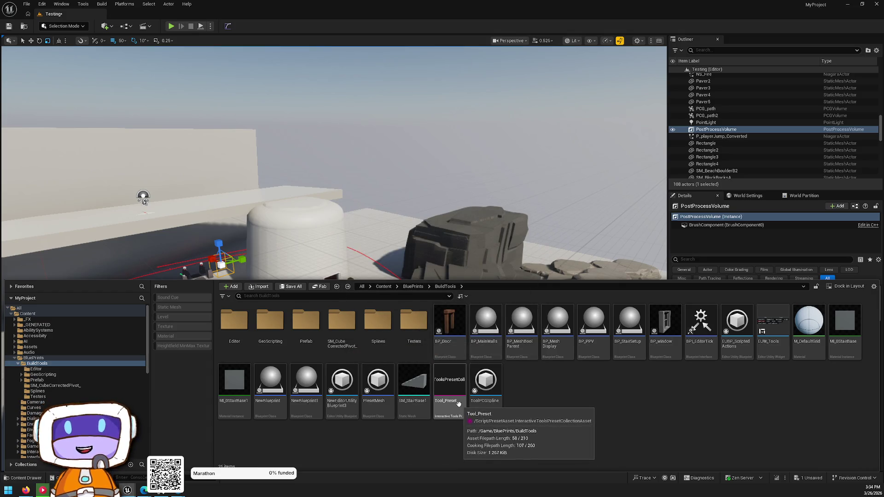
pyautogui.click(458, 405)
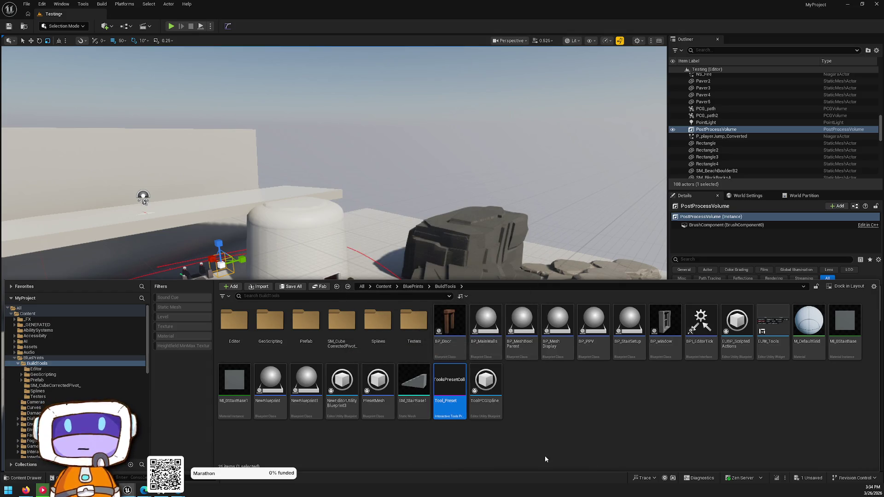
pyautogui.keyDown('ctrl'); pyautogui.click(472, 410); pyautogui.keyUp('ctrl')
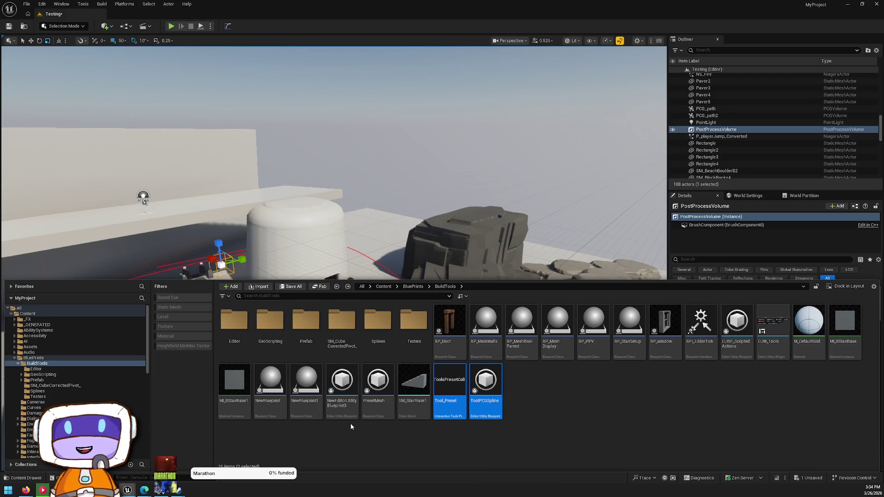
pyautogui.press('Delete')
pyautogui.click(415, 354)
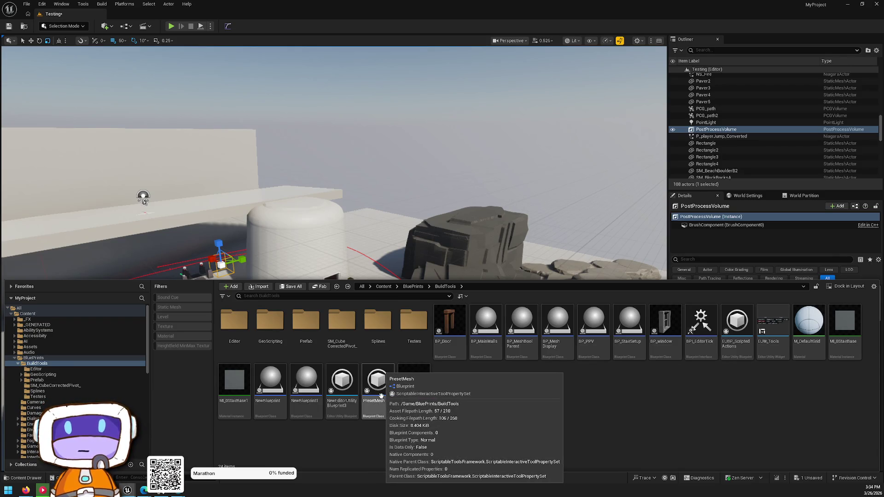
# Peek into the Splines folder, return to BuildTools and make the folder path editable.
pyautogui.doubleClick(377, 333)
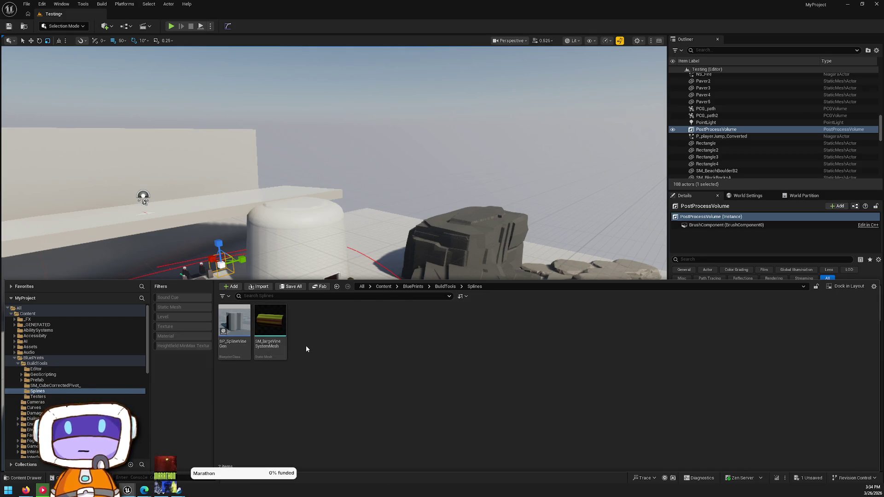
pyautogui.click(456, 288)
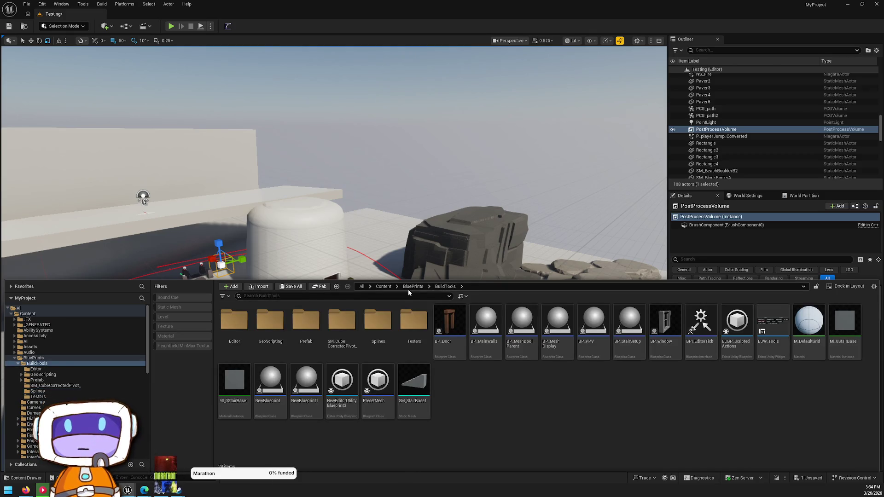
pyautogui.click(456, 288)
# Jump to /Game/BluePrints and open the FogSheet folder.
pyautogui.write('/Game/BluePrints')
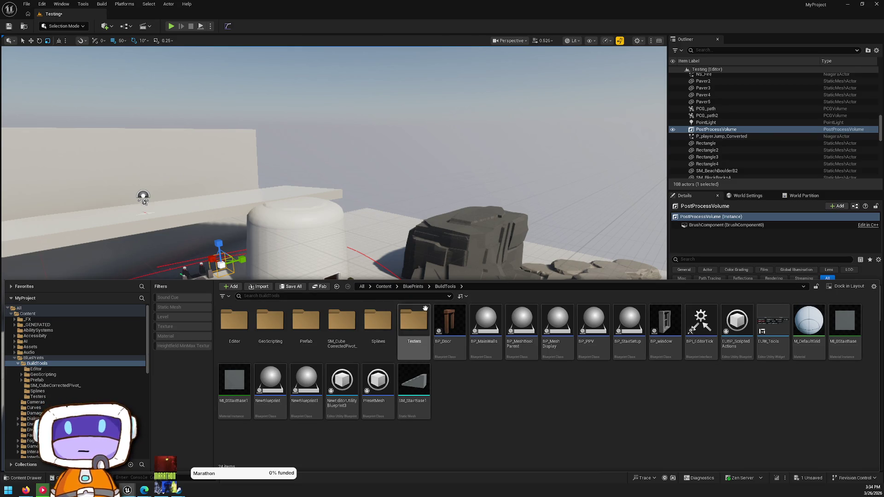
pyautogui.press('Return')
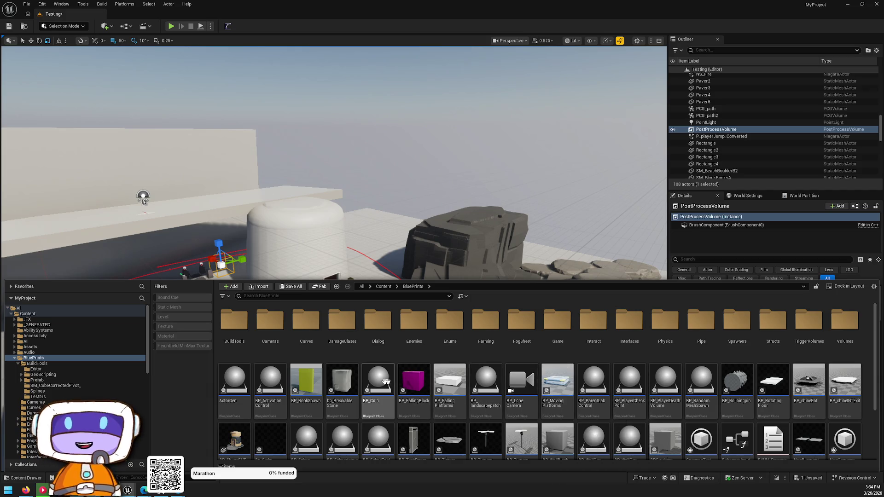
pyautogui.scroll(-1, 320, 381)
pyautogui.scroll(-1, 531, 434)
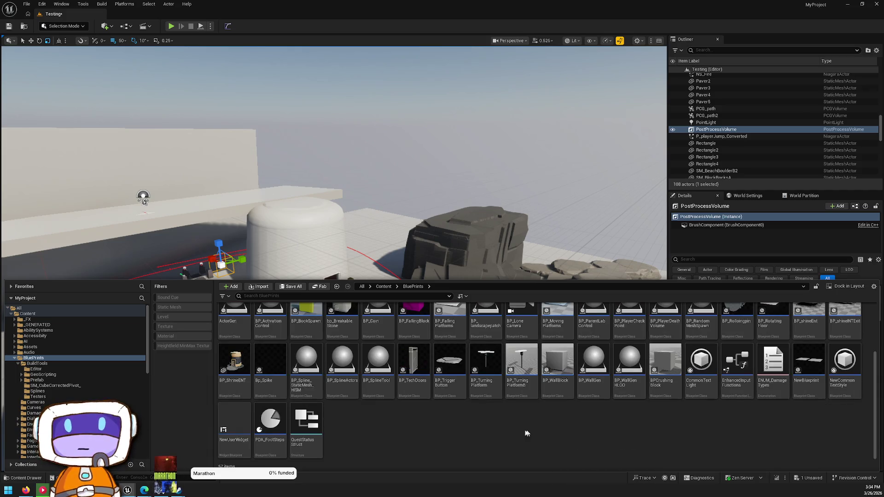
pyautogui.scroll(1, 451, 423)
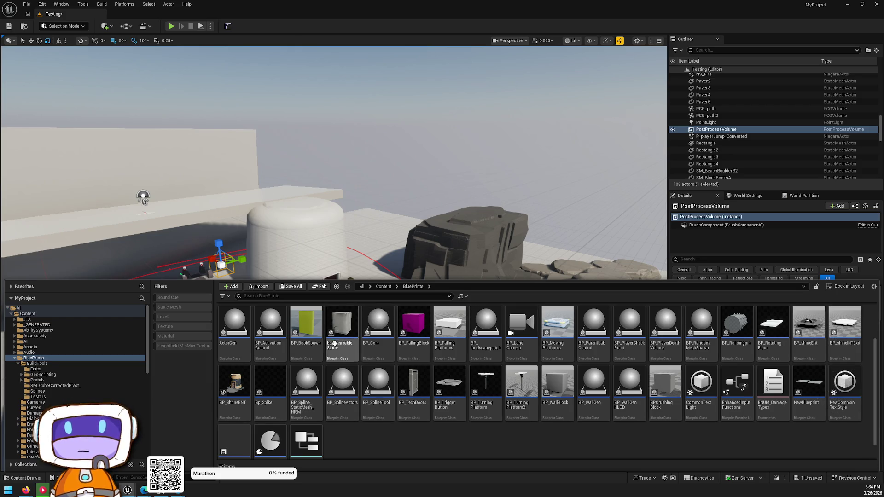
pyautogui.scroll(1, 342, 343)
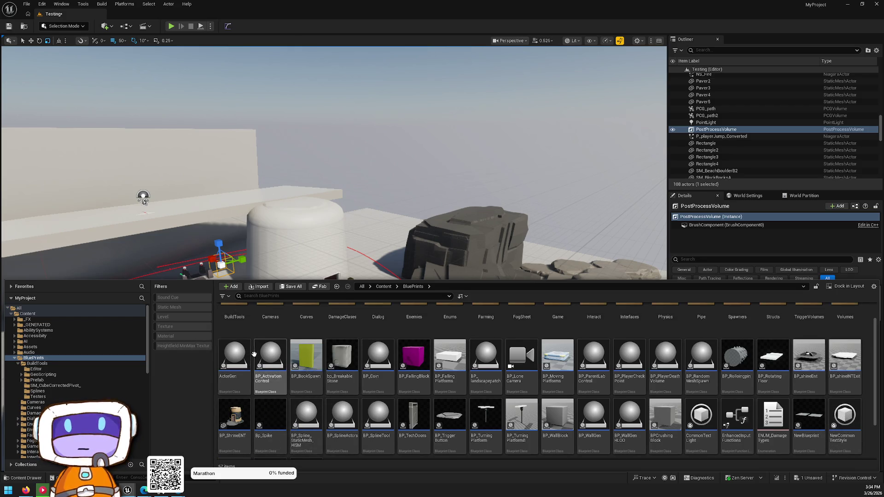
pyautogui.scroll(2, 256, 352)
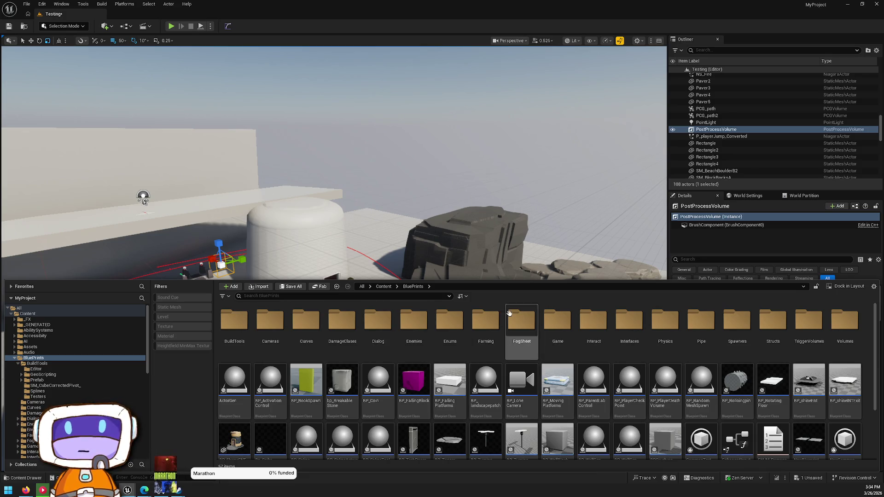
pyautogui.doubleClick(517, 319)
# Drop a BP_FogSheet actor onto the grid platform and pull the camera back.
pyautogui.hotkey('ctrl', 'space')
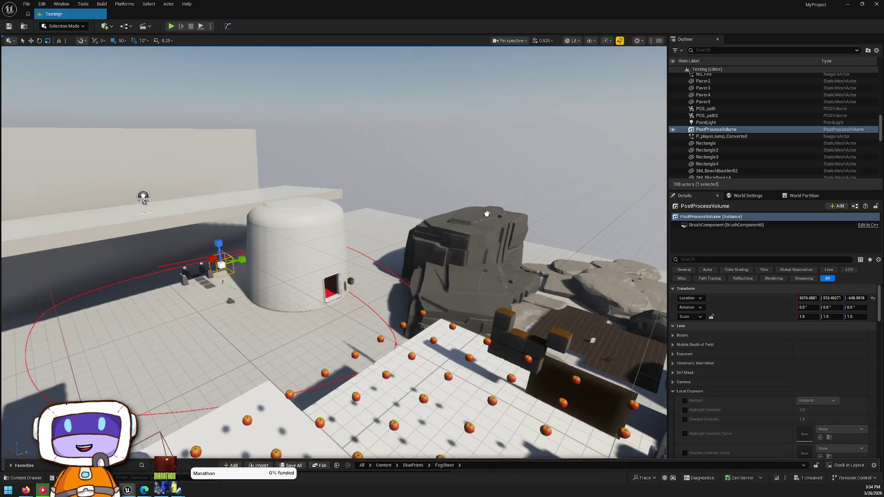
pyautogui.moveTo(439, 384); pyautogui.dragTo(457, 352)
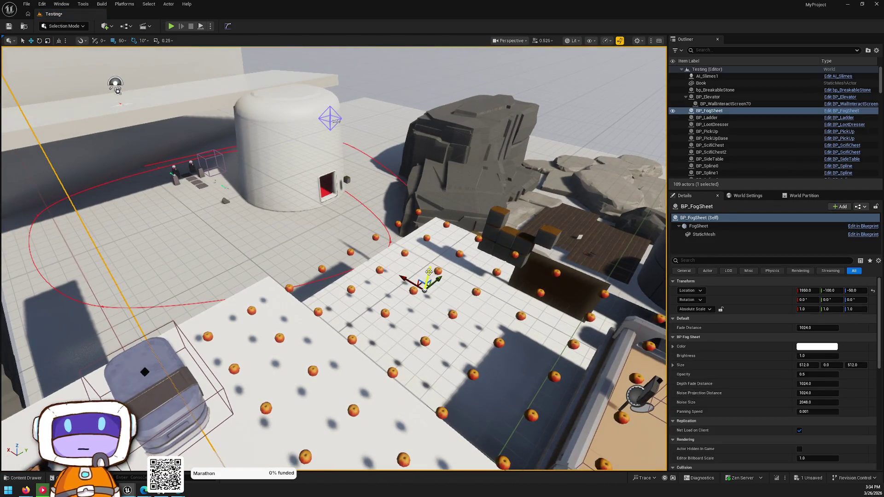
pyautogui.moveTo(442, 257)
pyautogui.mouseDown()
pyautogui.moveTo(441, 331)
pyautogui.moveTo(481, 244)
pyautogui.mouseUp()
# Reopen the content drawer and go back up to the BluePrints assets.
pyautogui.hotkey('ctrl', 'b')
pyautogui.hotkey('alt', 'Left')
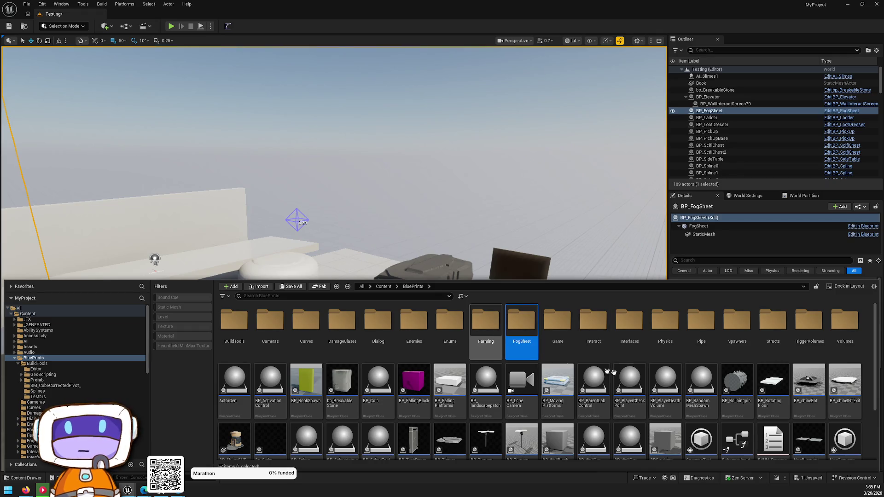
pyautogui.scroll(-2, 700, 360)
pyautogui.scroll(-1, 698, 363)
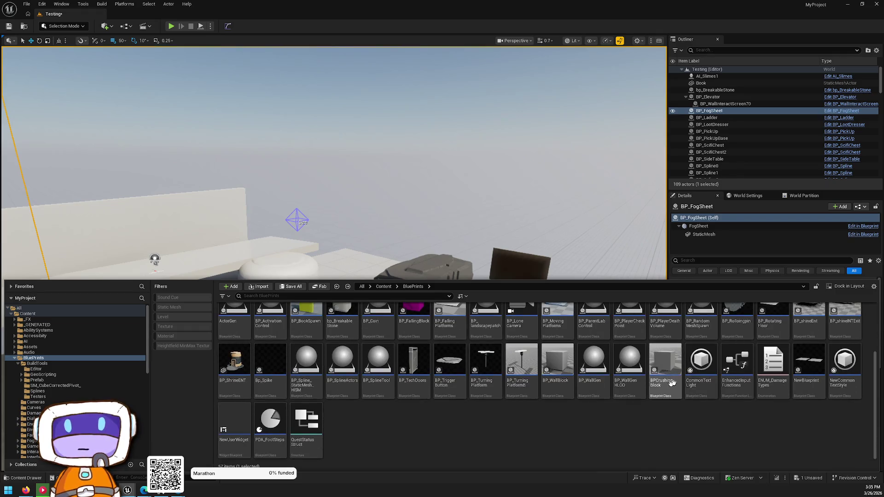
pyautogui.scroll(3, 599, 426)
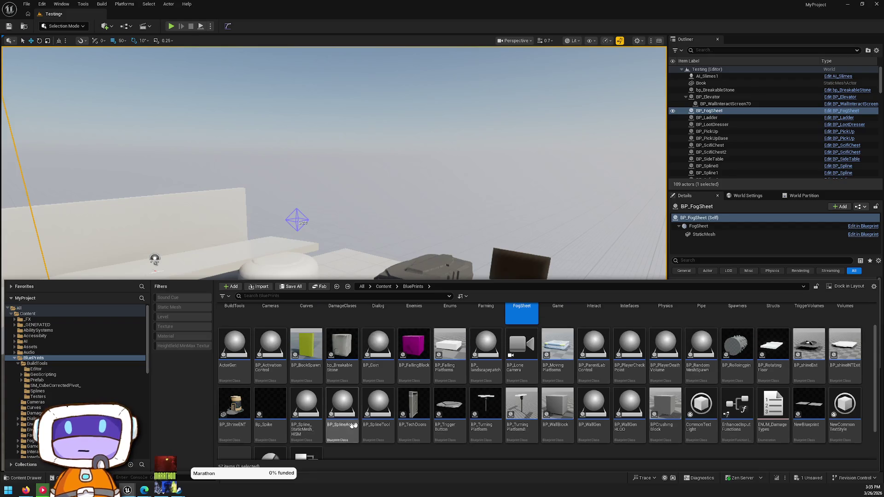
# Open PDA_FootSteps, inspect its Decal variable alongside Sound and HitParticle, then return to the level.
pyautogui.scroll(-3, 744, 427)
pyautogui.scroll(3, 744, 426)
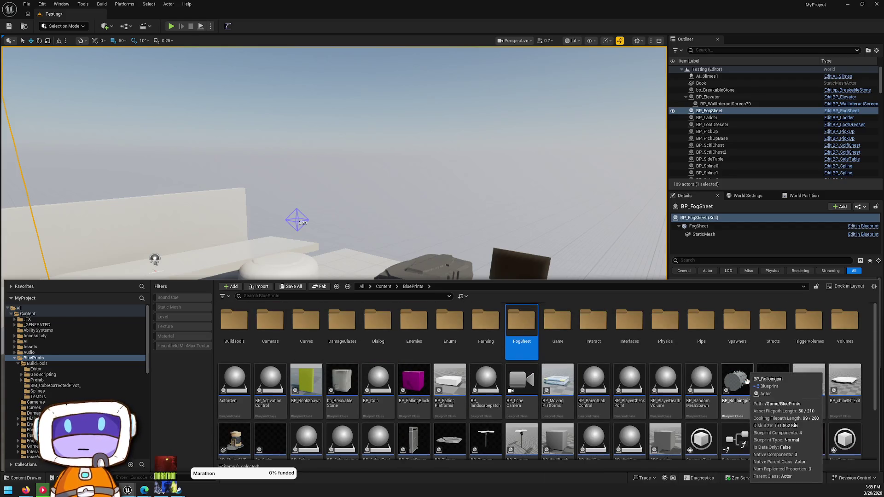
pyautogui.scroll(-3, 744, 426)
pyautogui.doubleClick(280, 420)
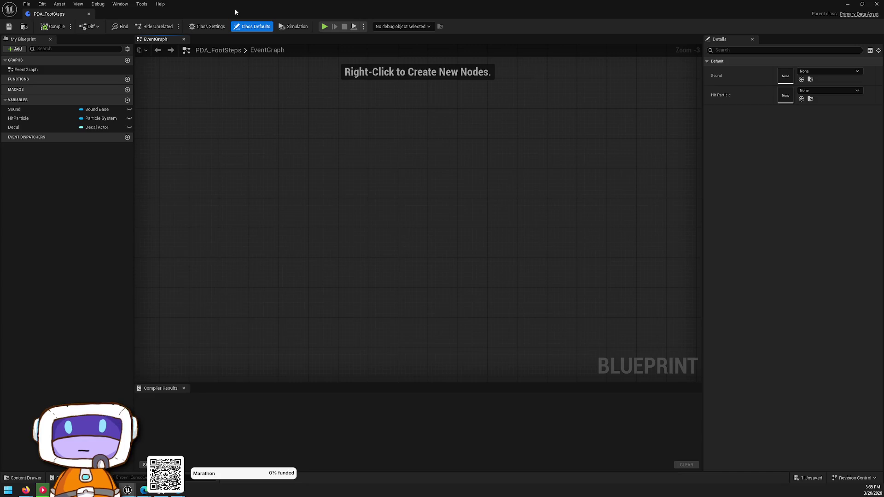
pyautogui.click(49, 127)
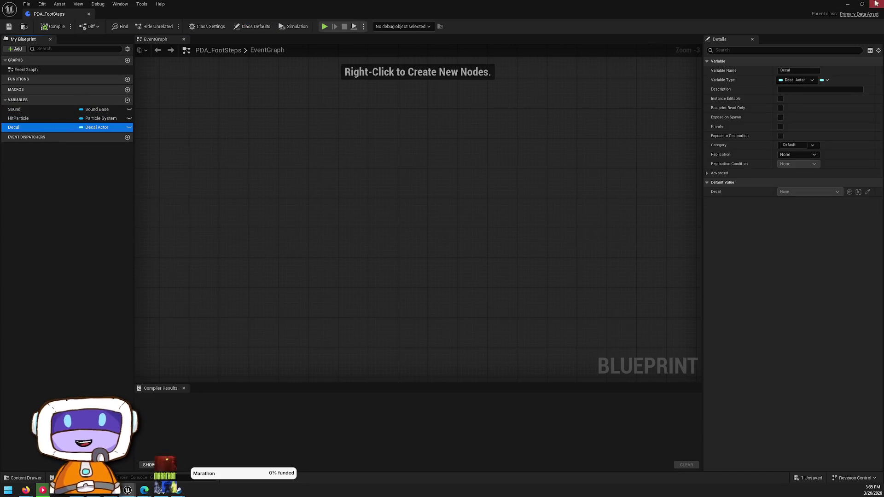
pyautogui.hotkey('alt', 'Tab')
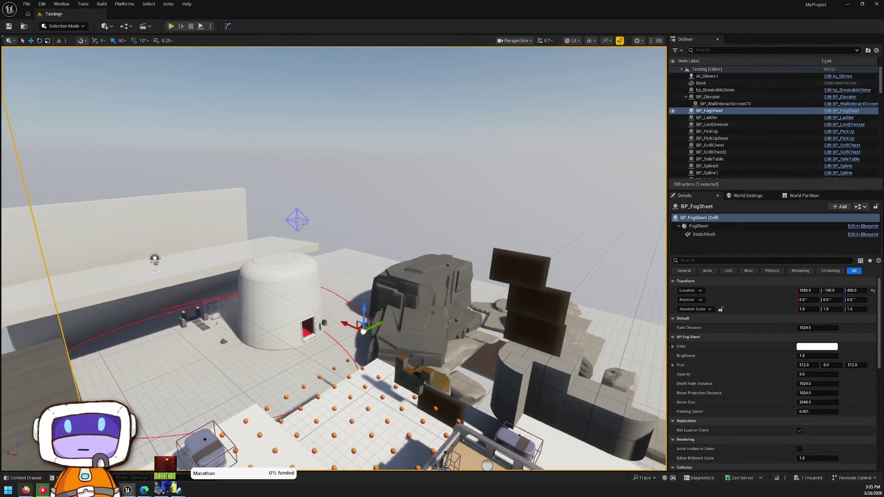
# Open BP_RegionTrigger from the TriggerVolumes folder.
pyautogui.hotkey('ctrl', 'space')
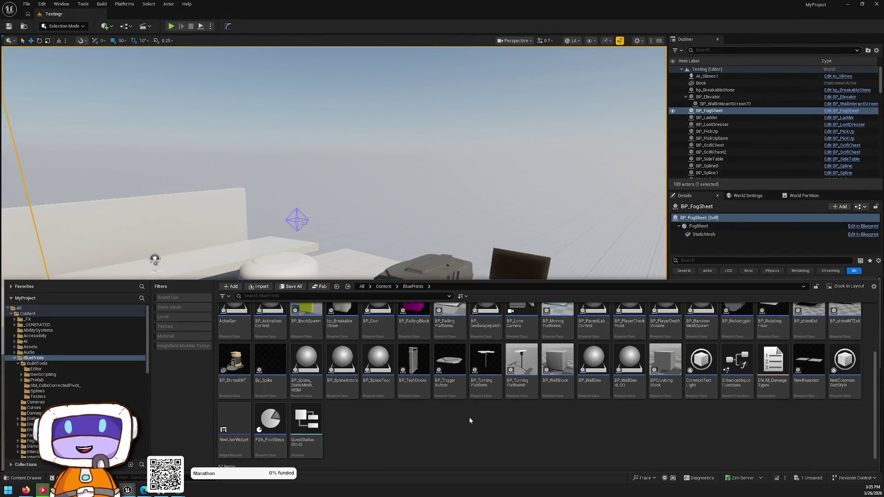
pyautogui.scroll(3, 503, 361)
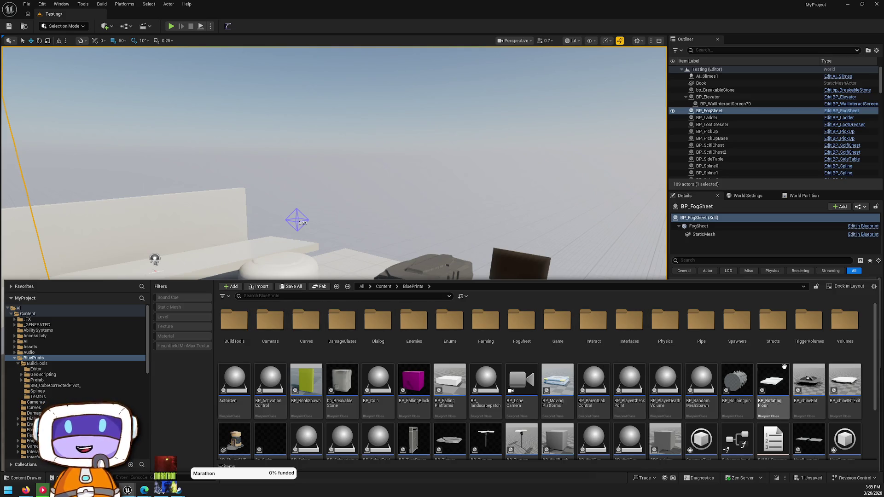
pyautogui.doubleClick(800, 351)
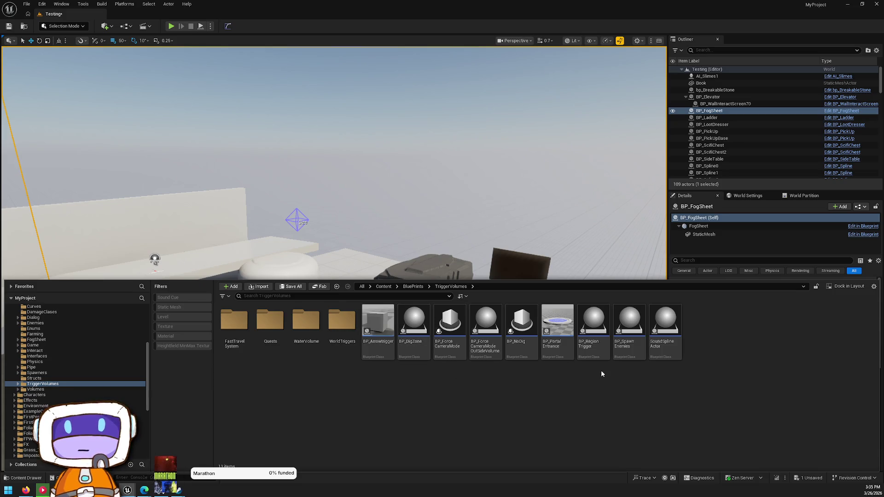
pyautogui.doubleClick(594, 339)
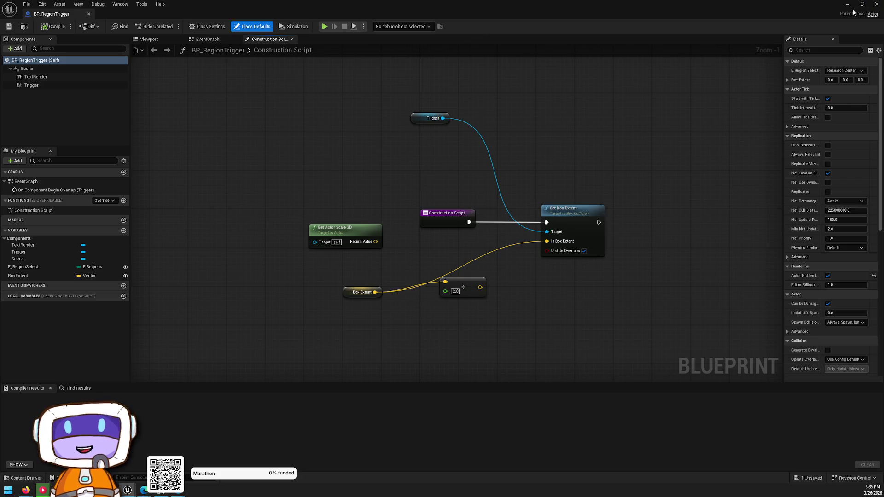
# In the EventGraph, move Add Quest and Has Quest right and Get Component by Class left, then close.
pyautogui.click(203, 39)
pyautogui.moveTo(623, 81); pyautogui.dragTo(684, 248)
pyautogui.moveTo(643, 202); pyautogui.dragTo(737, 198)
pyautogui.click(449, 87)
pyautogui.moveTo(623, 155); pyautogui.dragTo(478, 160)
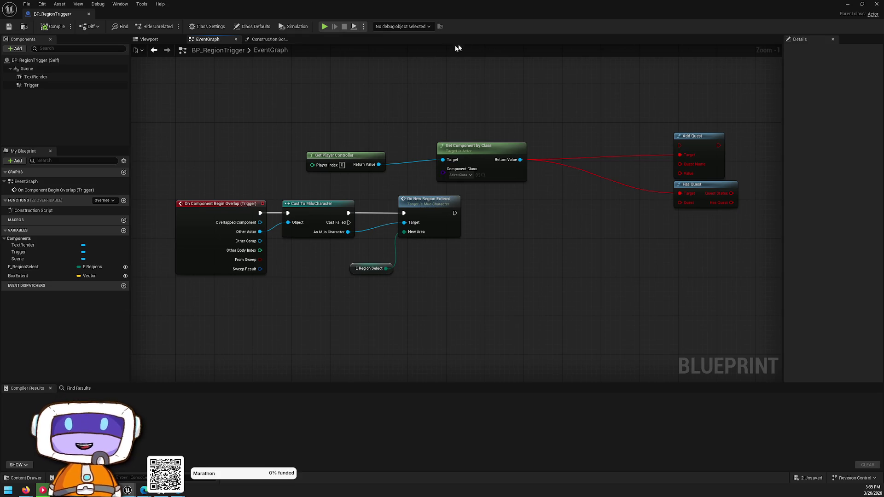
pyautogui.click(874, 4)
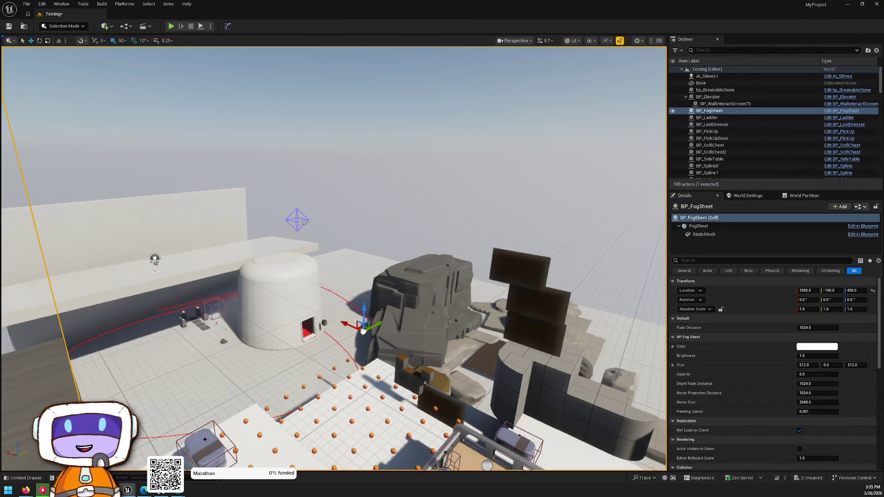
# Open BP_LoadDataAsset in WorldTriggers and view its overlap event chains.
pyautogui.click(28, 478)
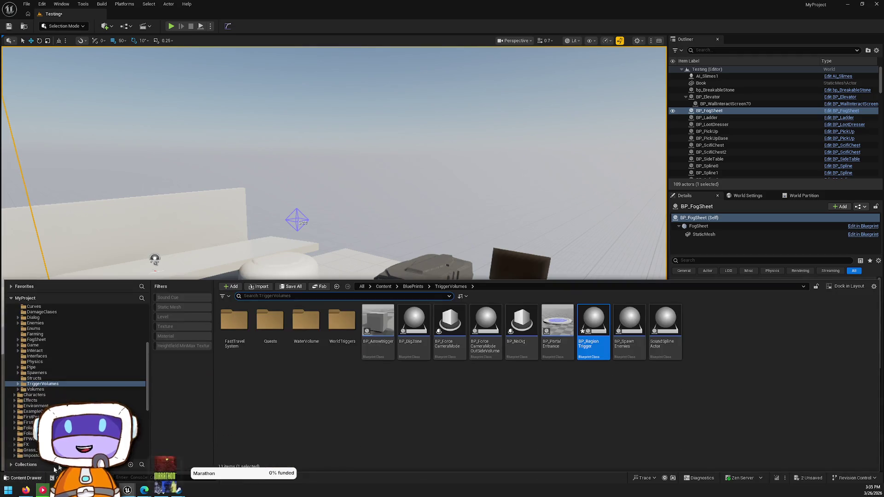
pyautogui.click(617, 385)
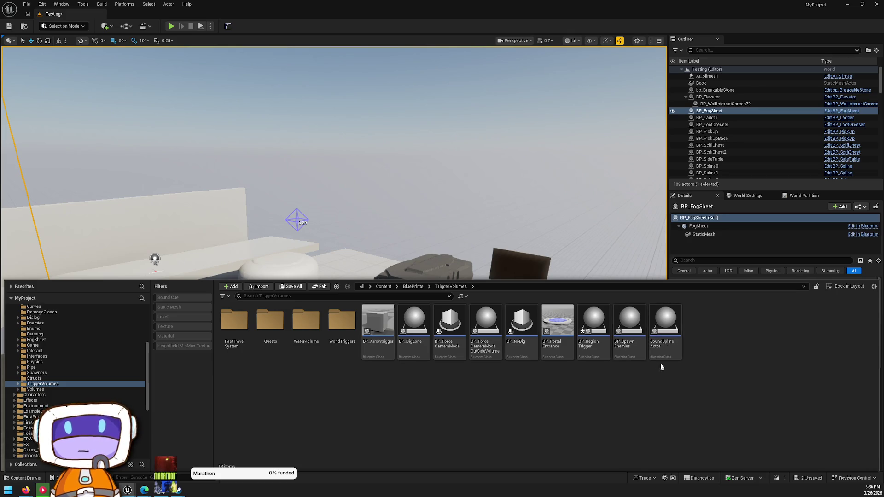
pyautogui.moveTo(661, 347)
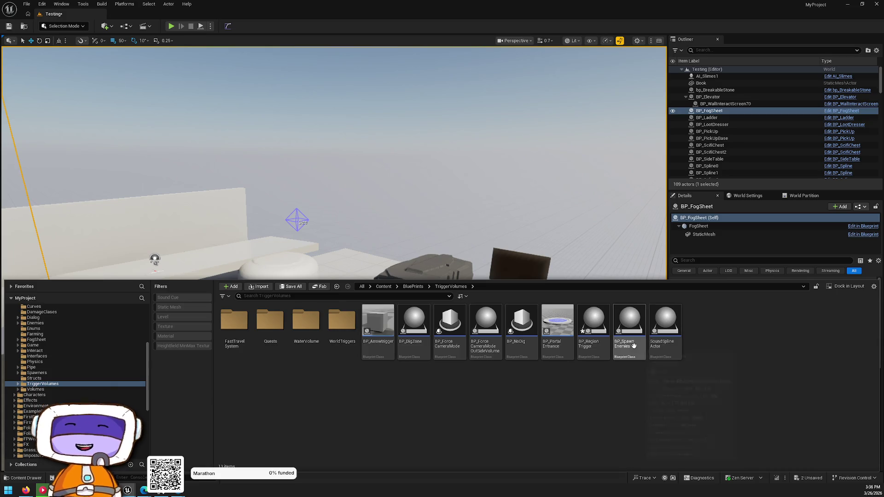
pyautogui.doubleClick(346, 358)
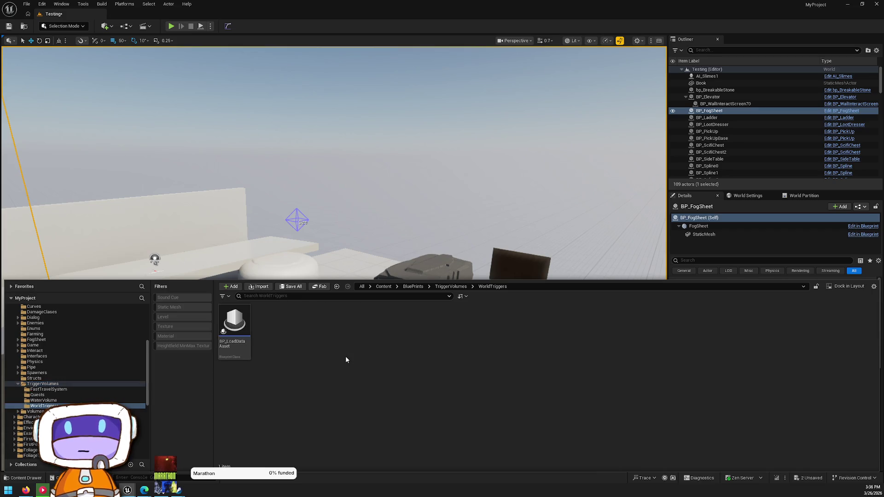
pyautogui.doubleClick(235, 324)
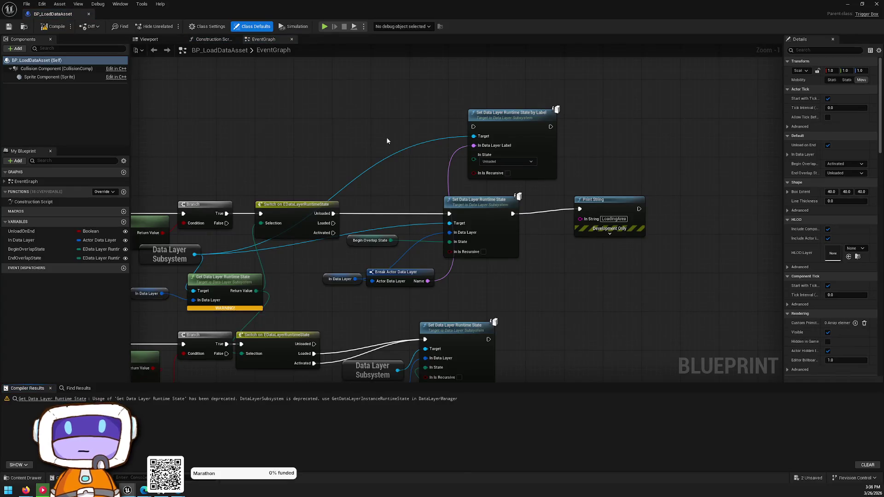
pyautogui.moveTo(387, 140)
pyautogui.mouseDown()
pyautogui.moveTo(681, 193)
pyautogui.moveTo(548, 122)
pyautogui.moveTo(507, 148)
pyautogui.mouseUp()
pyautogui.hotkey('alt', 'Tab')
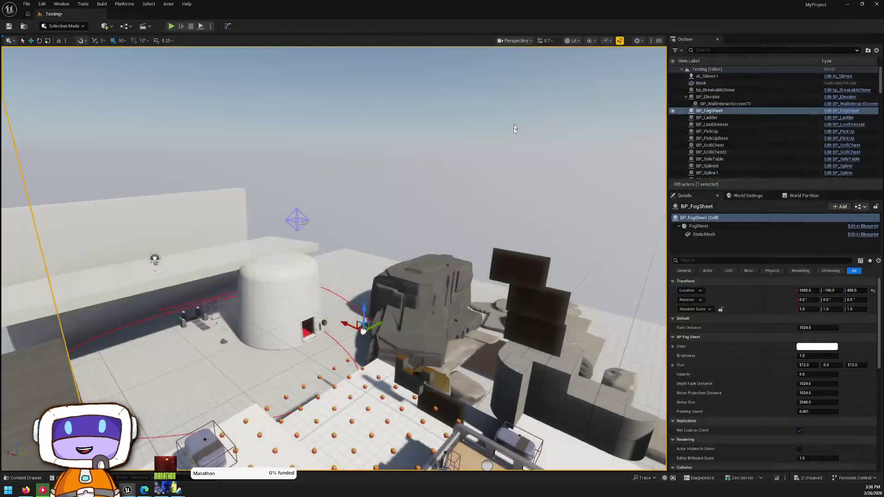
# Browse the FastTravelSystem and WaterVolume trigger folders.
pyautogui.hotkey('ctrl', 'space')
pyautogui.hotkey('alt', 'Left')
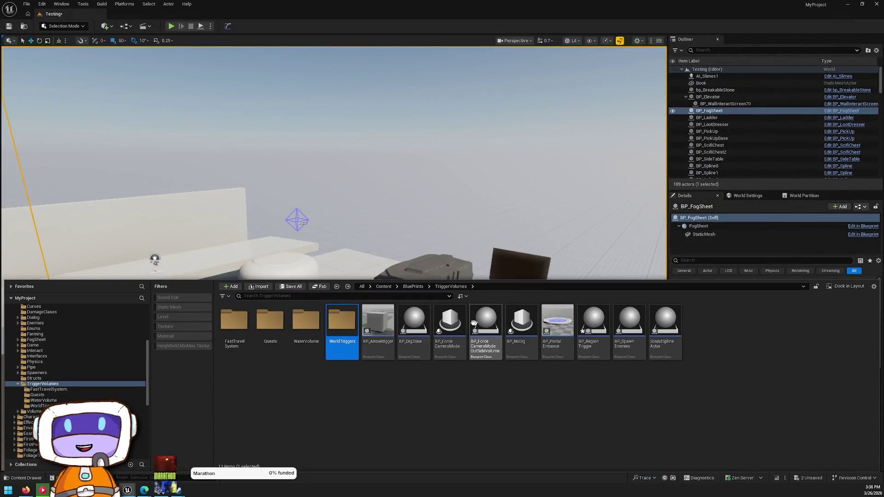
pyautogui.doubleClick(246, 340)
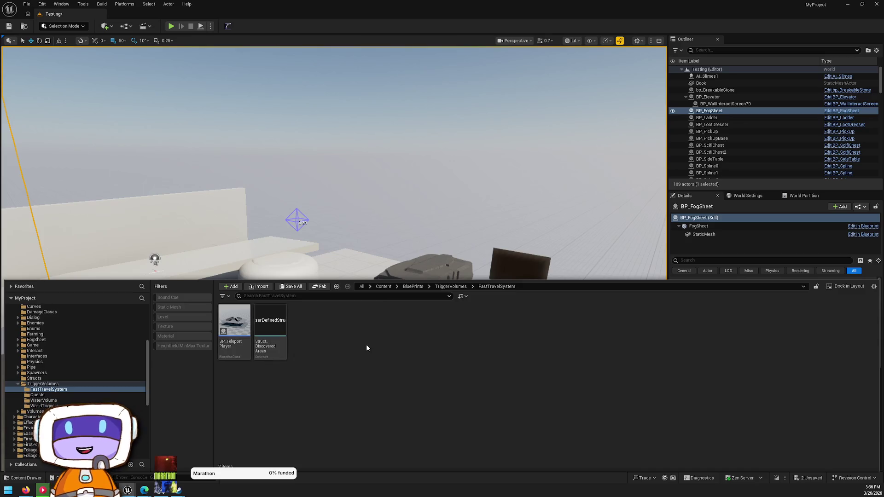
pyautogui.hotkey('alt', 'Left')
pyautogui.click(275, 357)
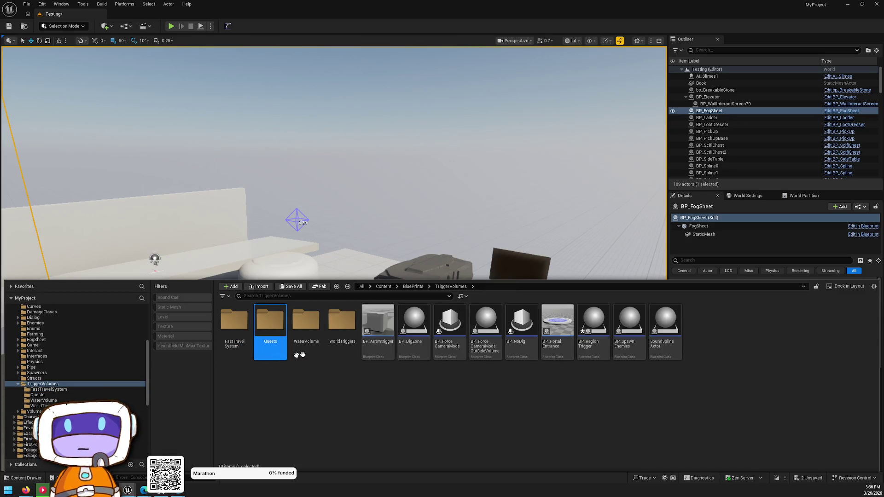
pyautogui.click(319, 352)
pyautogui.doubleClick(319, 349)
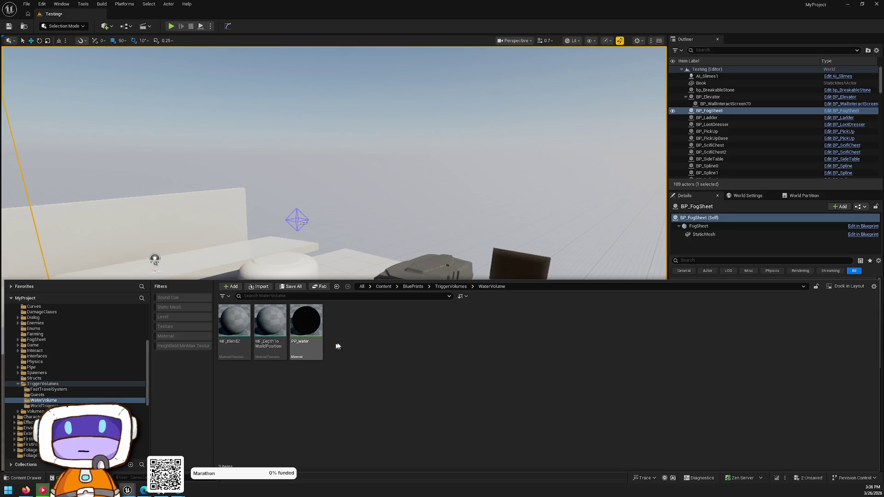
# Navigate back up through BluePrints to the BuildTools folder.
pyautogui.hotkey('alt', 'Left')
pyautogui.hotkey('alt', 'Left')
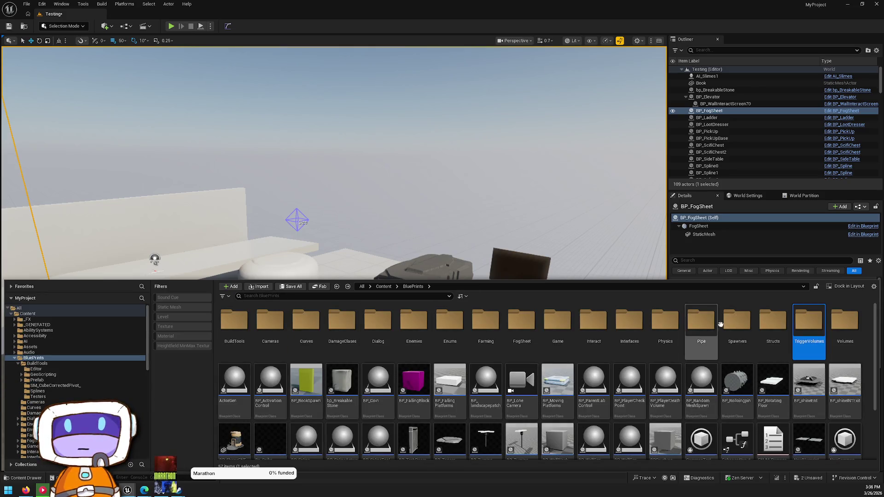
pyautogui.scroll(-3, 656, 350)
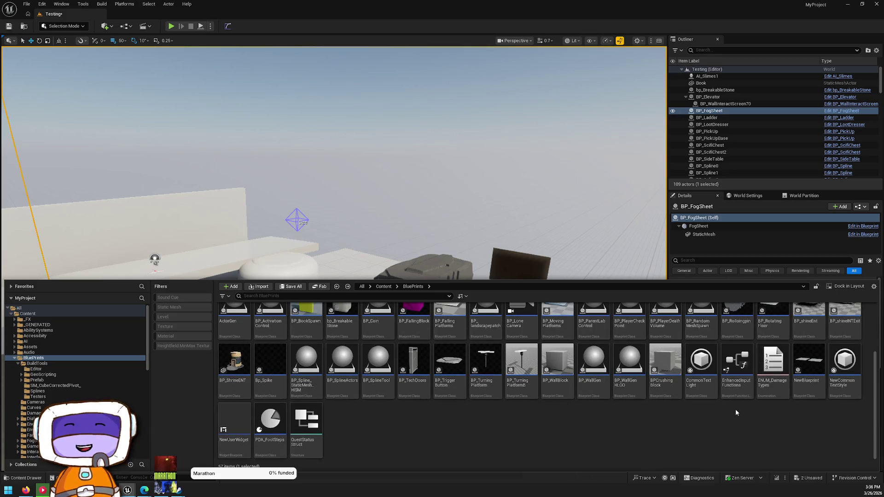
pyautogui.scroll(3, 497, 377)
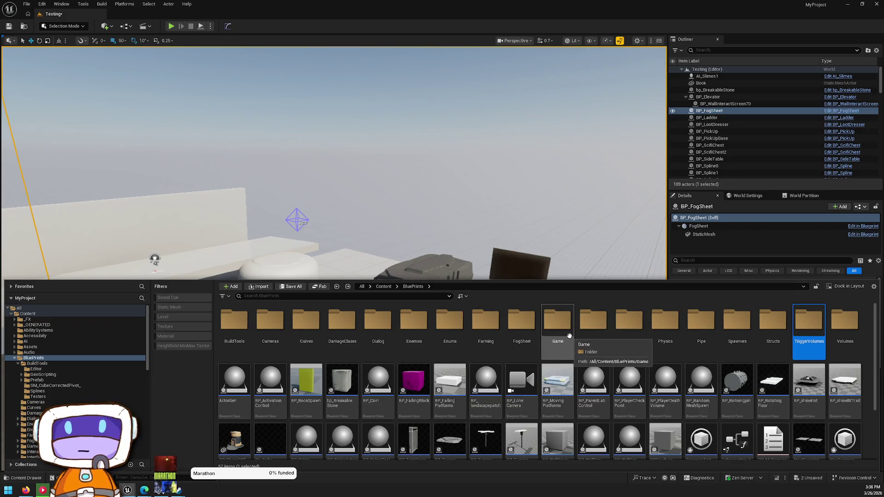
pyautogui.hotkey('alt', 'Left')
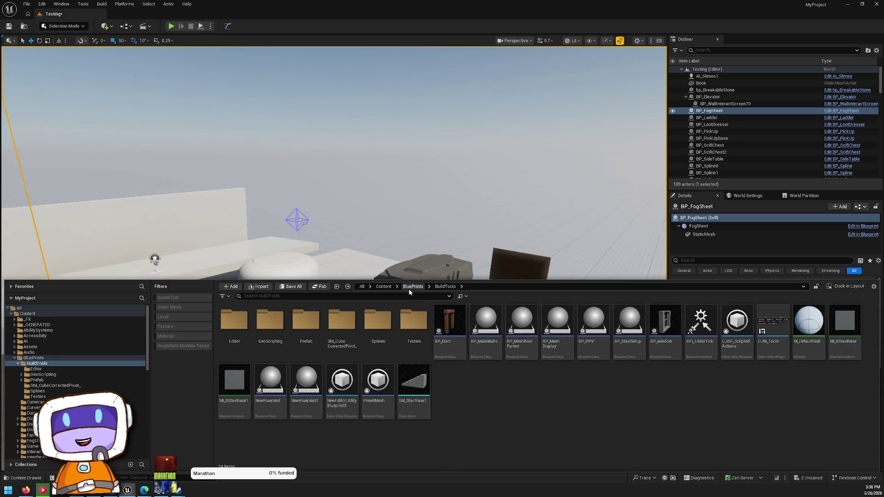
# Go up to the Content root and peek into the Meshes folder.
pyautogui.click(409, 286)
pyautogui.click(383, 286)
pyautogui.scroll(-1, 563, 375)
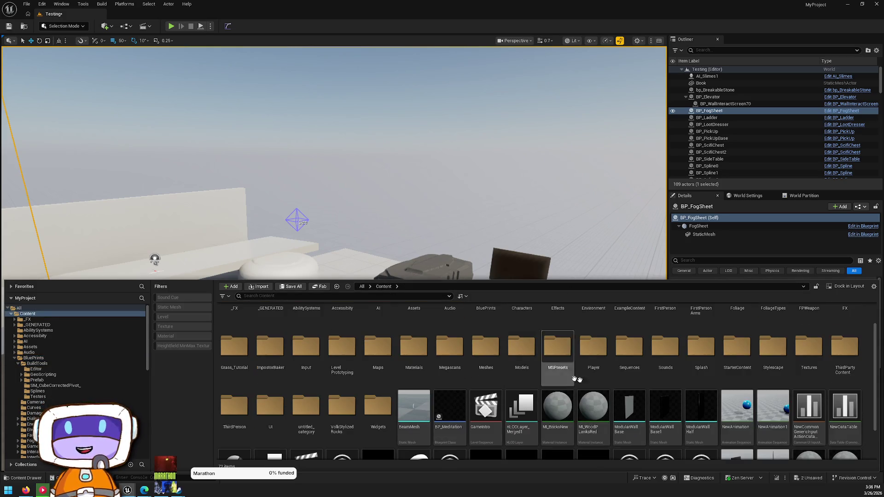
pyautogui.scroll(-1, 558, 359)
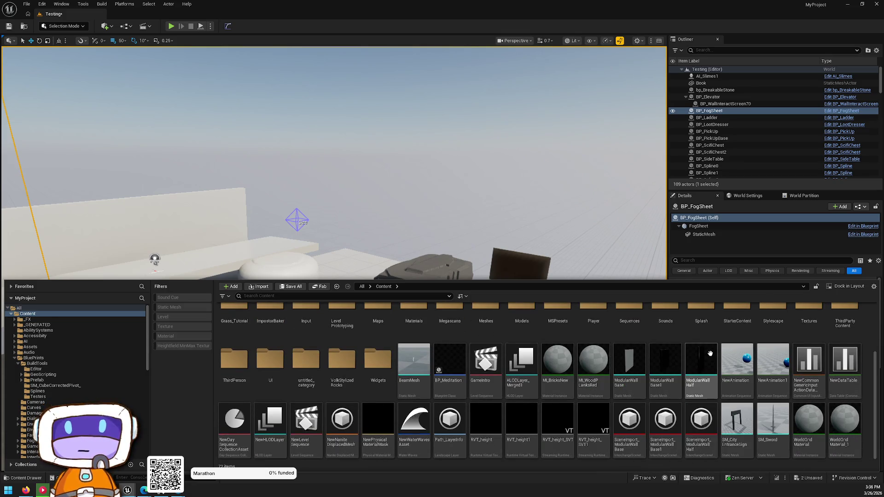
pyautogui.scroll(1, 275, 401)
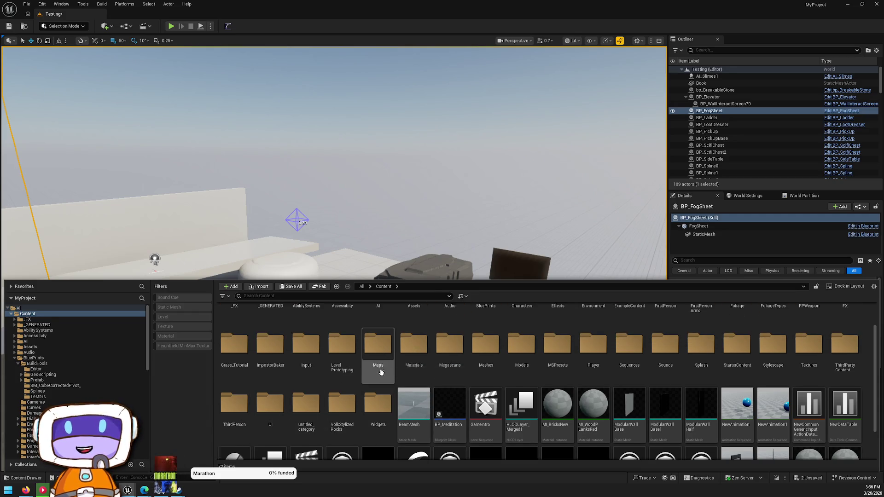
pyautogui.scroll(1, 379, 354)
pyautogui.doubleClick(477, 389)
pyautogui.hotkey('alt', 'Left')
# Browse Megascans Atlases and Art_Abstract_01, then open the Megascans Surfaces folder.
pyautogui.doubleClick(450, 381)
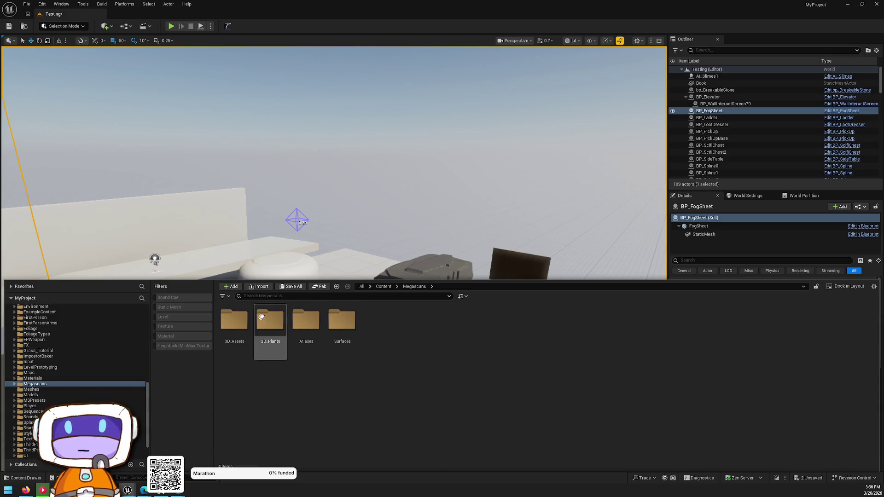
pyautogui.doubleClick(309, 318)
pyautogui.doubleClick(271, 318)
pyautogui.hotkey('alt', 'Left')
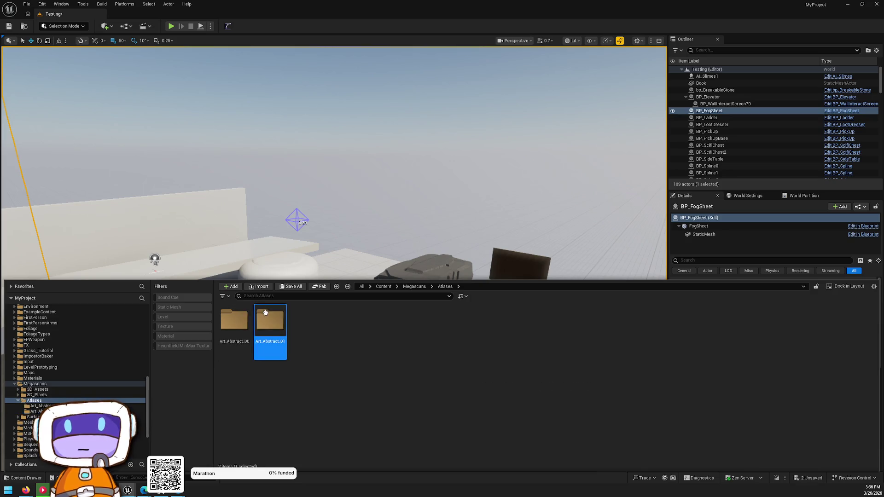
pyautogui.hotkey('alt', 'Left')
pyautogui.doubleClick(338, 322)
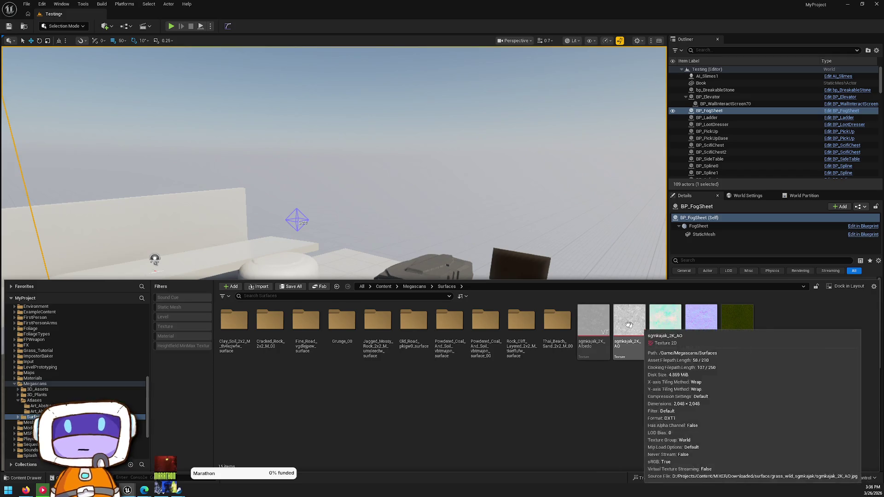
# Preview the sgmkajak_2K_Albedo and sgmkajak_2K_AO grass textures.
pyautogui.doubleClick(582, 321)
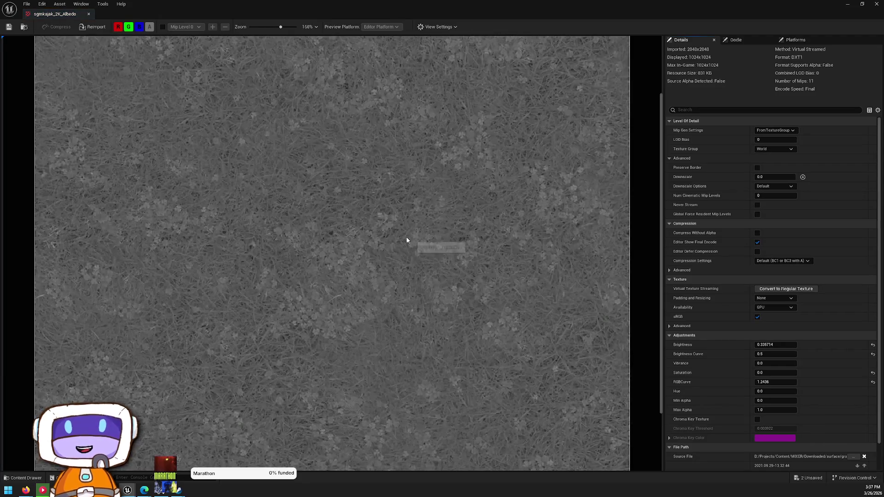
pyautogui.hotkey('alt', 'Tab')
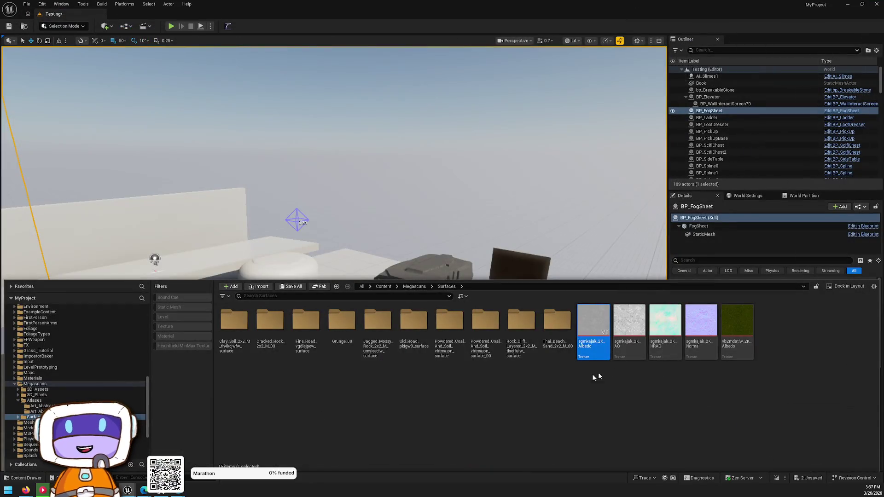
pyautogui.click(632, 320)
pyautogui.doubleClick(629, 320)
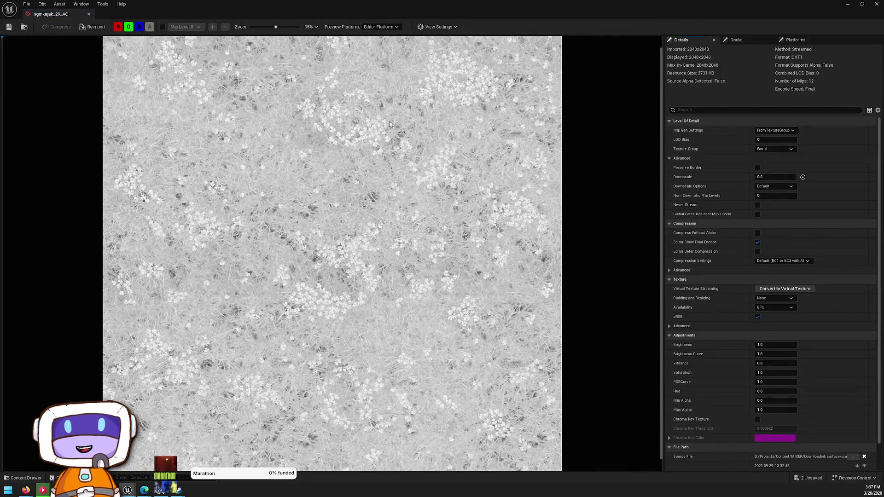
pyautogui.hotkey('alt', 'Tab')
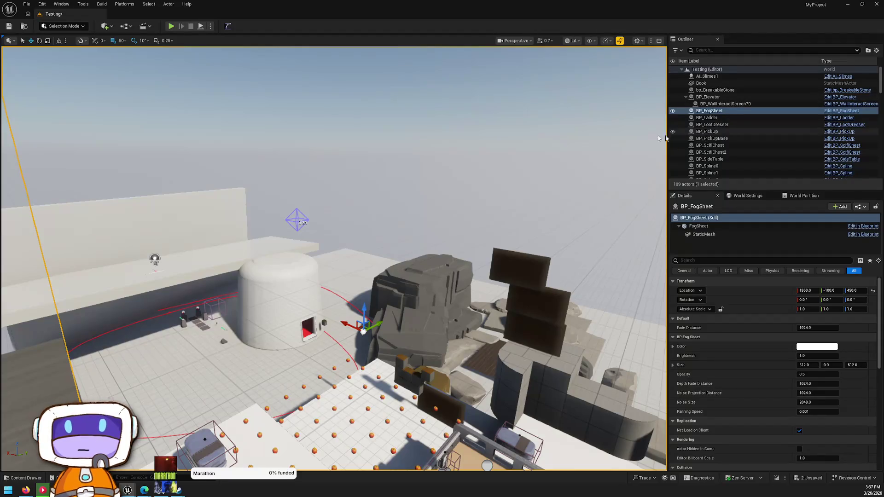
# Reopen the asset browser and peek into one of the surface folders.
pyautogui.click(24, 478)
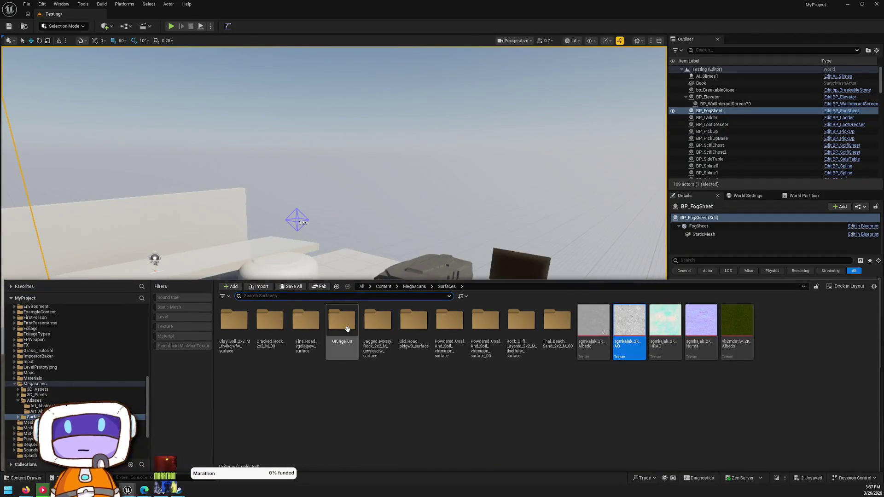
pyautogui.doubleClick(377, 322)
pyautogui.hotkey('alt', 'Left')
pyautogui.hotkey('alt', 'Left')
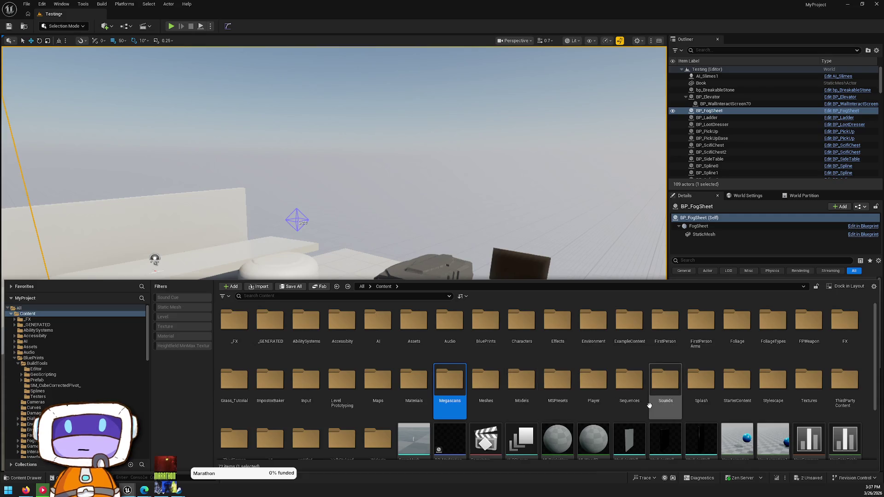
pyautogui.scroll(-3, 626, 382)
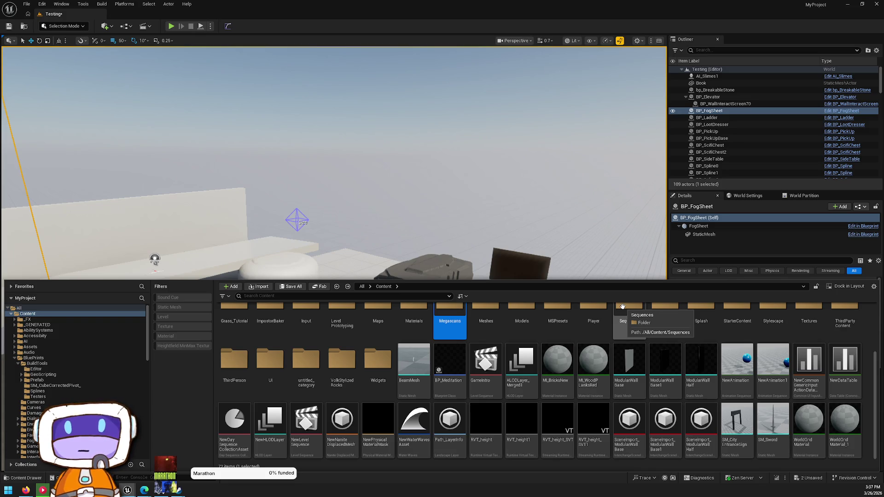
# Open LevelPrototyping and select the SM_Ramp mesh in its Meshes folder.
pyautogui.doubleClick(342, 329)
pyautogui.click(306, 343)
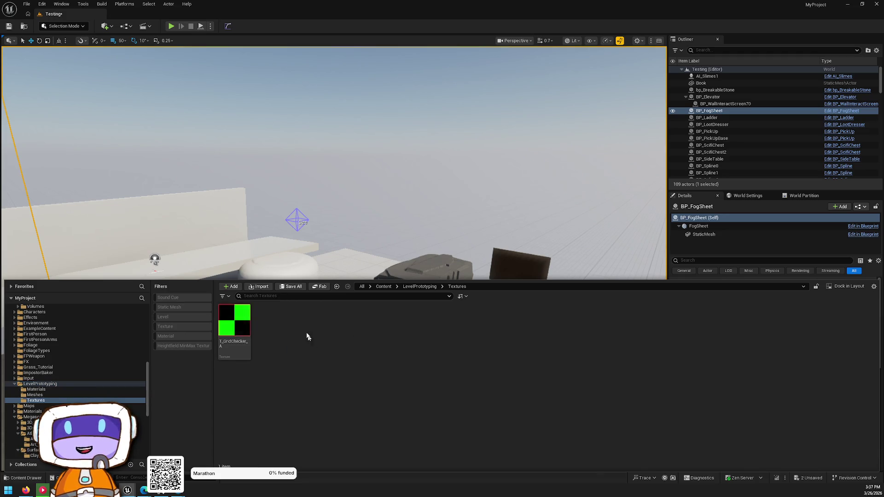
pyautogui.doubleClick(270, 327)
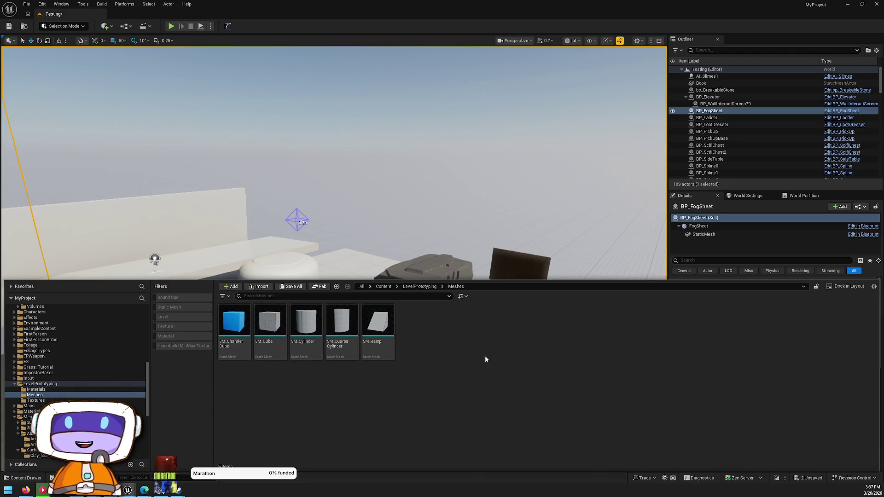
pyautogui.click(375, 327)
pyautogui.hotkey('alt', 'Left')
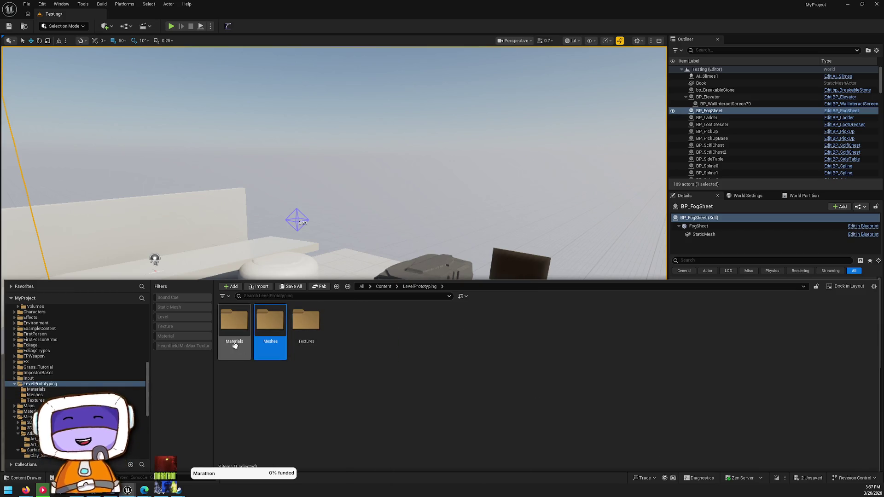
# Cycle through the Materials, Meshes and Textures subfolders, then bring up the folder actions menu.
pyautogui.doubleClick(235, 340)
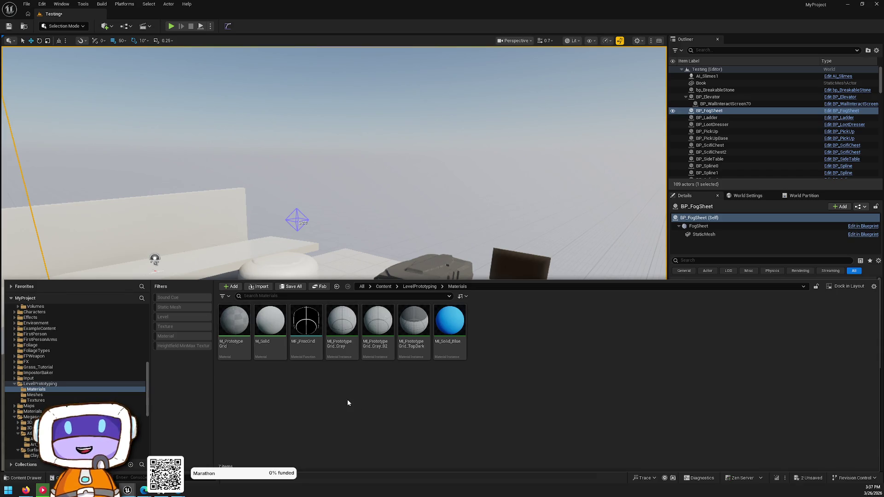
pyautogui.hotkey('alt', 'Left')
pyautogui.doubleClick(278, 338)
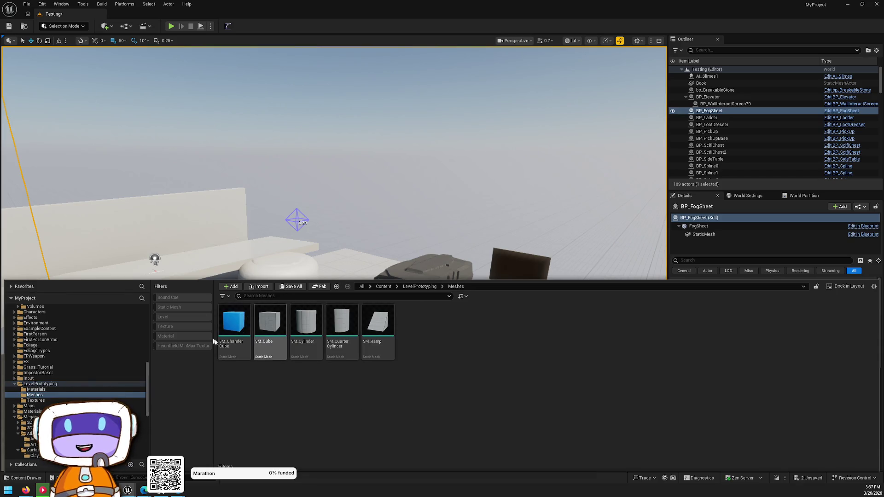
pyautogui.hotkey('alt', 'Left')
pyautogui.doubleClick(235, 326)
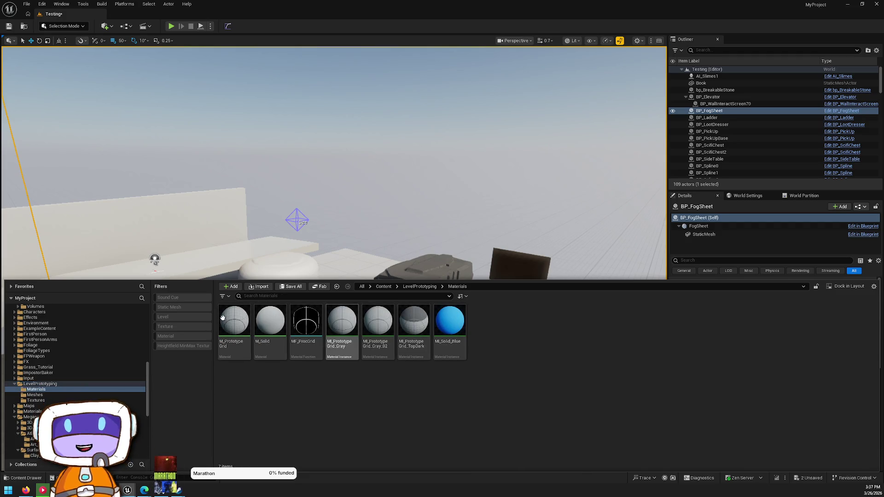
pyautogui.hotkey('alt', 'Left')
pyautogui.doubleClick(259, 313)
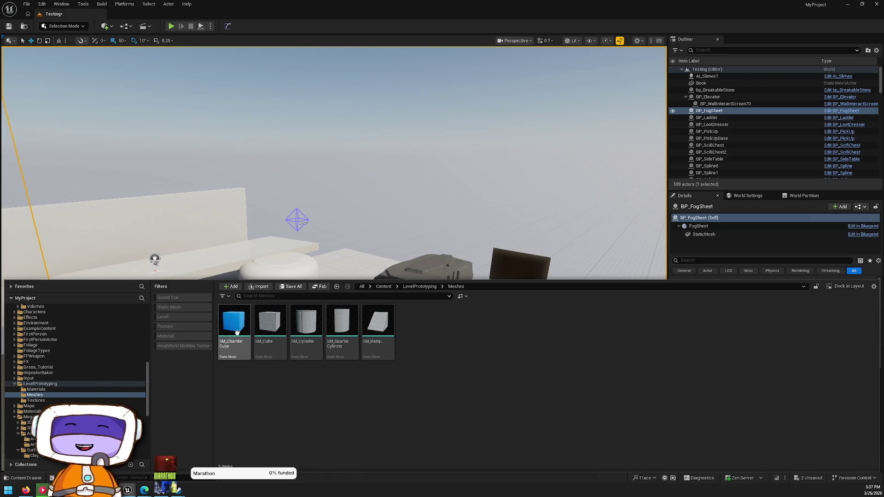
pyautogui.hotkey('alt', 'Left')
pyautogui.doubleClick(306, 327)
pyautogui.hotkey('alt', 'Left')
pyautogui.rightClick(264, 322)
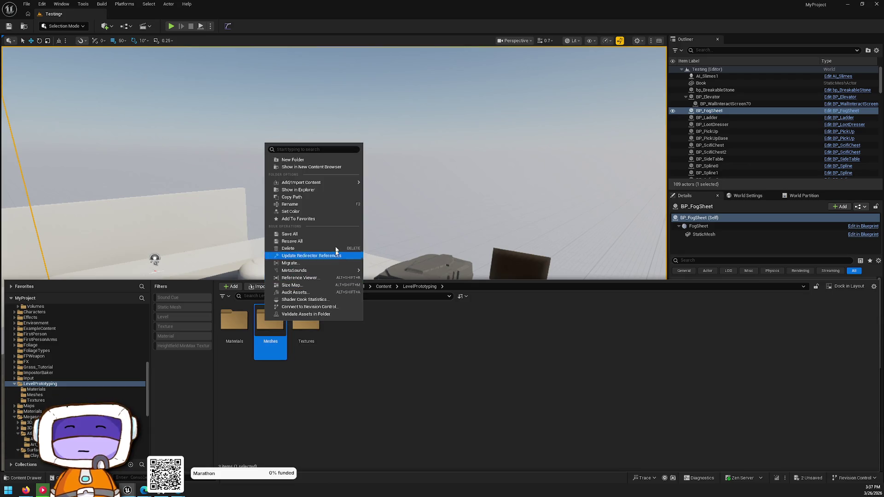
# Migrate the LevelPrototyping meshes and grid texture without saving, excluding Materials.
pyautogui.moveTo(353, 184)
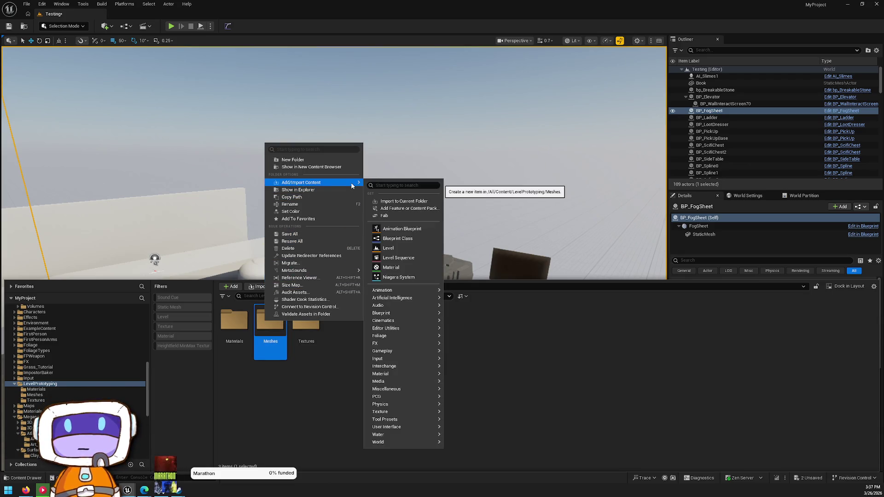
pyautogui.click(335, 263)
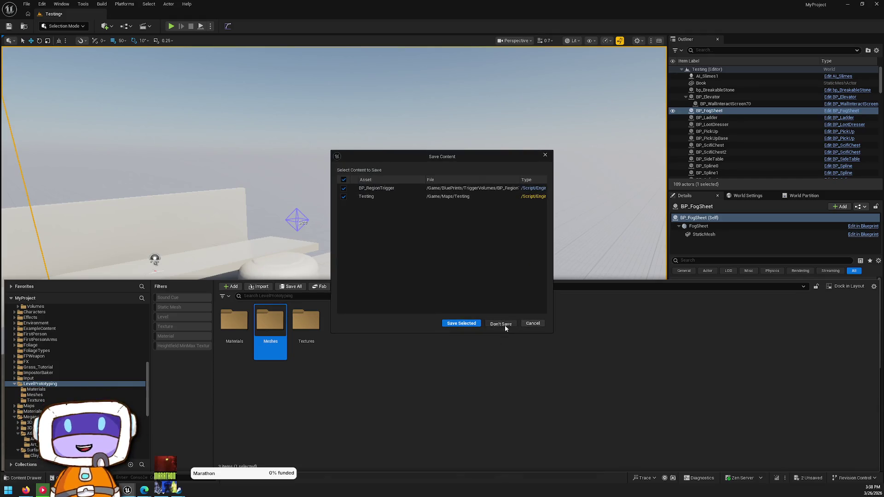
pyautogui.click(505, 324)
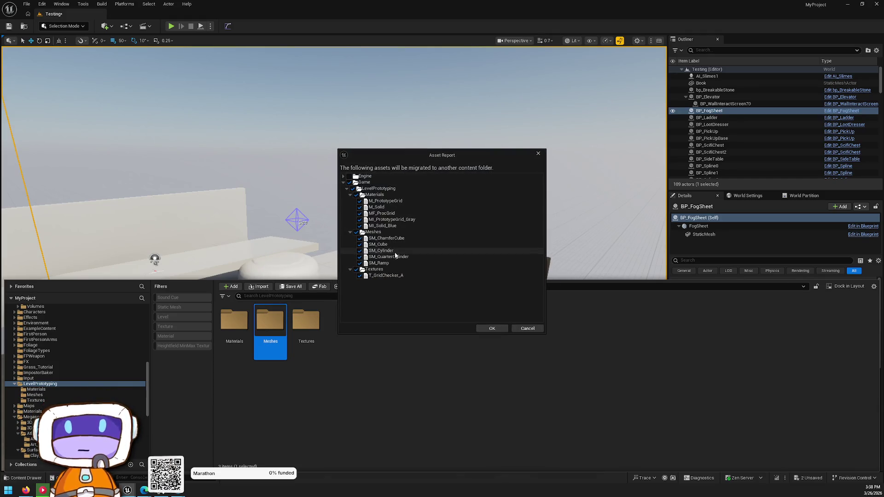
pyautogui.click(356, 195)
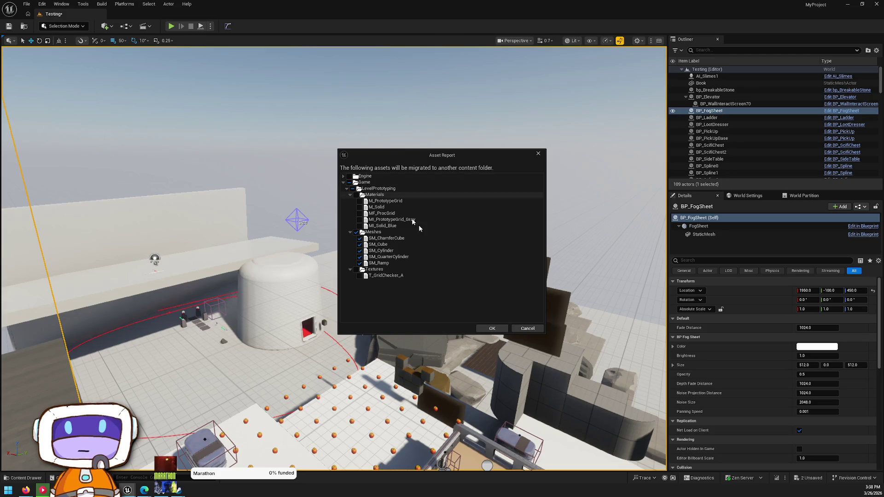
pyautogui.click(490, 328)
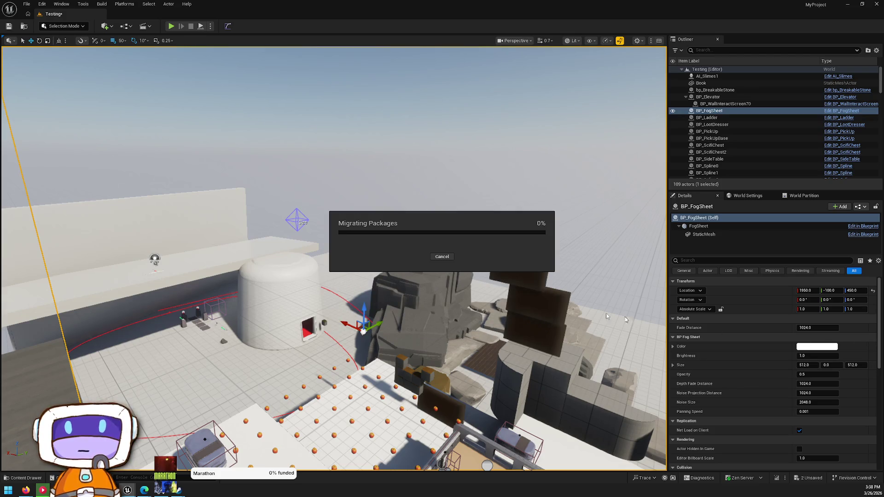
pyautogui.hotkey('ctrl', 'space')
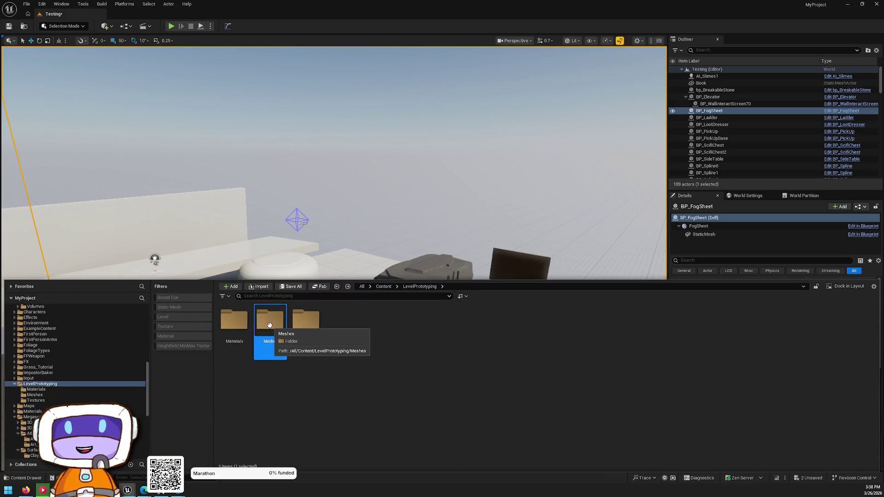
# Browse the Meshes and Stylescape folders, then open the Content > Models folder.
pyautogui.press('BackSpace')
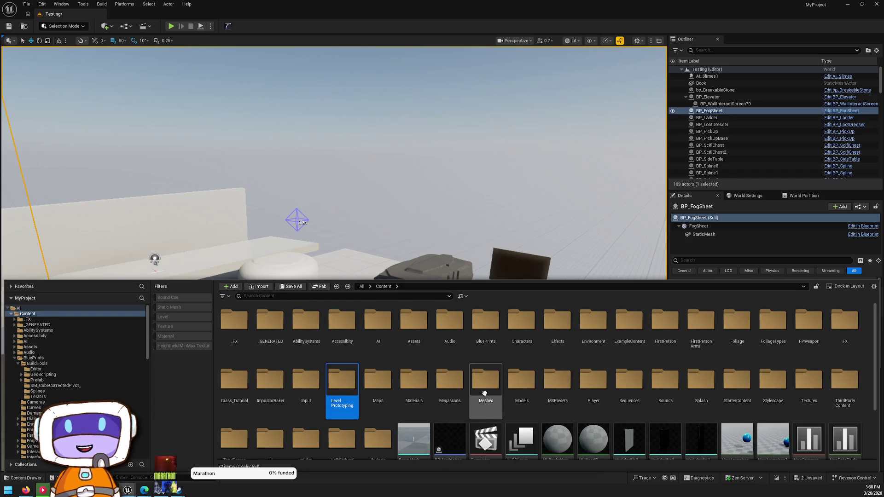
pyautogui.scroll(-1, 590, 405)
pyautogui.doubleClick(481, 386)
pyautogui.press('BackSpace')
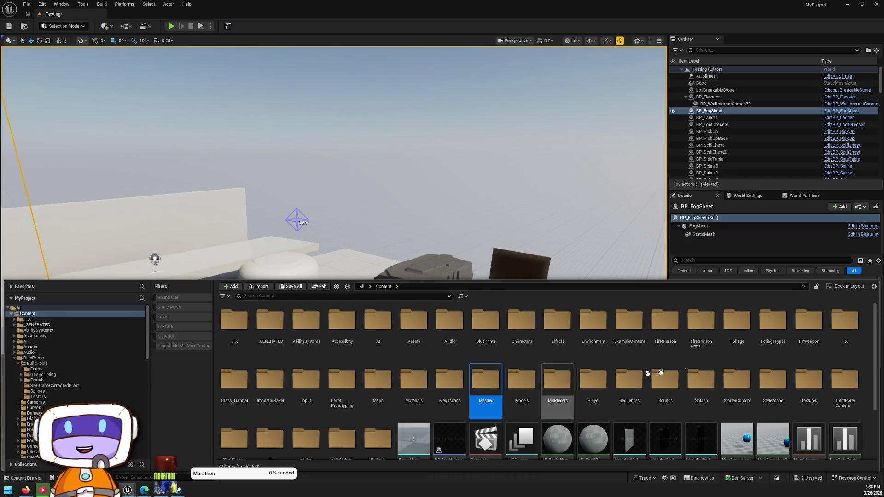
pyautogui.scroll(-2, 666, 351)
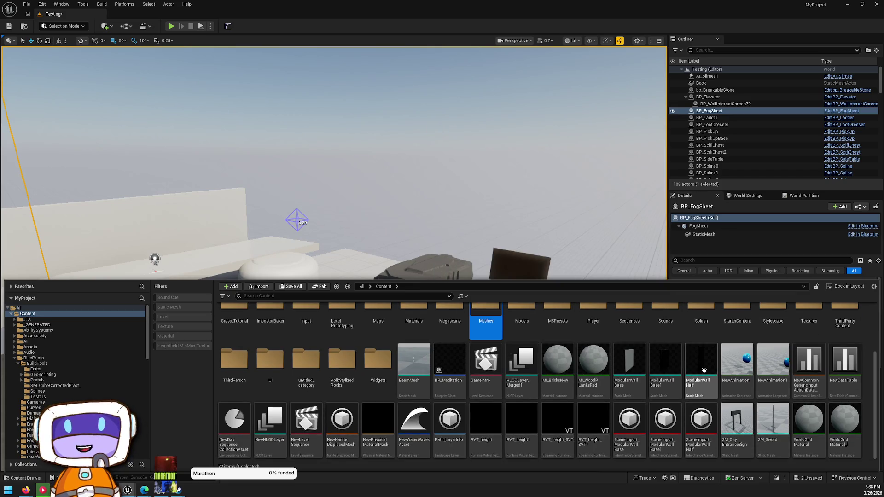
pyautogui.doubleClick(768, 328)
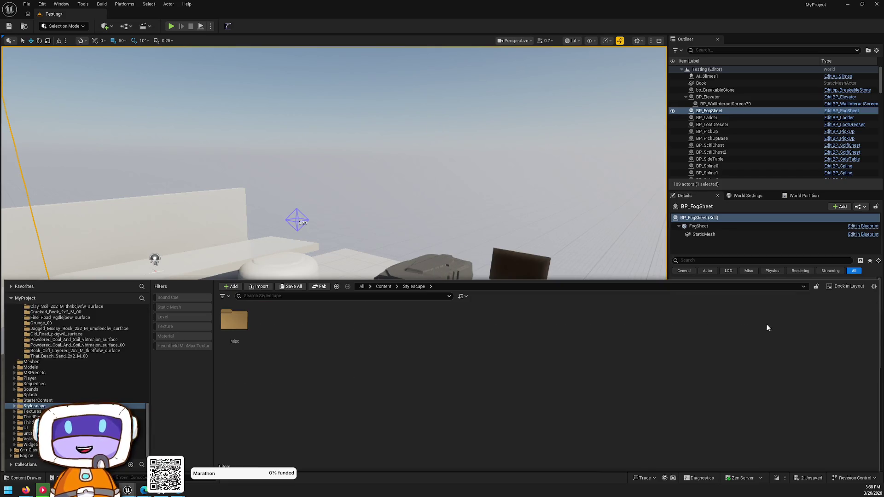
pyautogui.press('BackSpace')
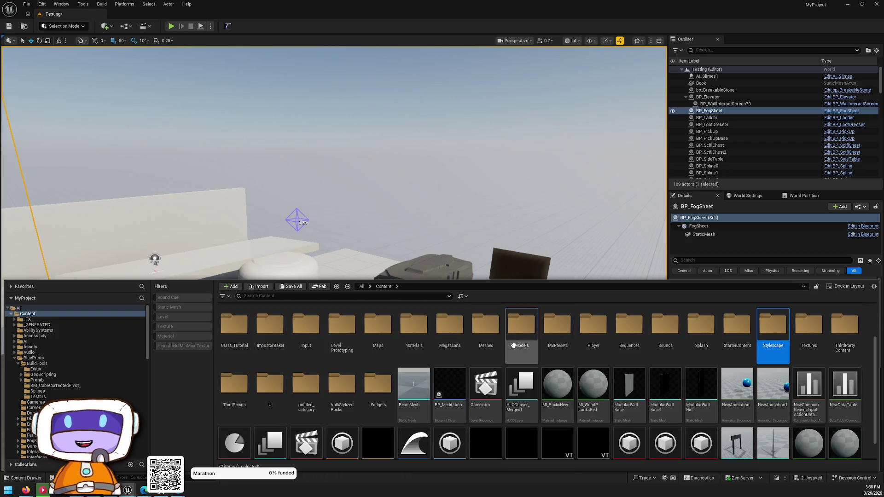
pyautogui.doubleClick(520, 332)
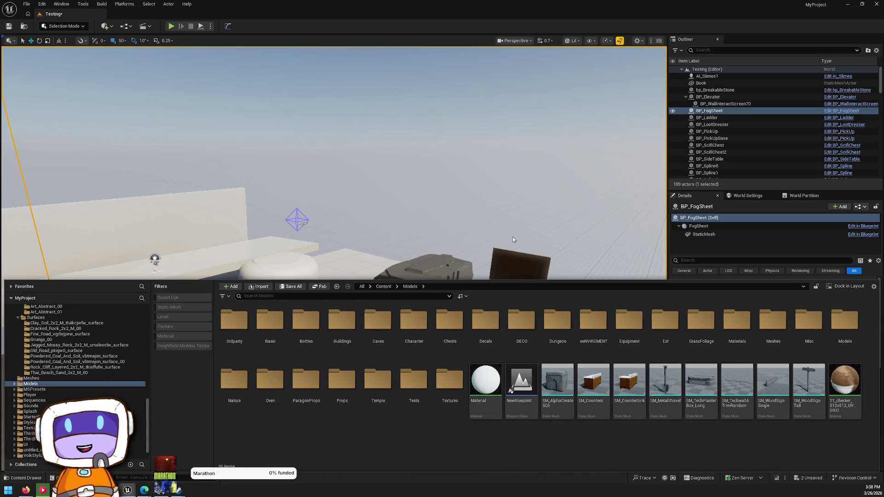
# Place an SM_Counters cabinet near the centre of the level.
pyautogui.click(513, 239)
pyautogui.moveTo(513, 240); pyautogui.dragTo(383, 220)
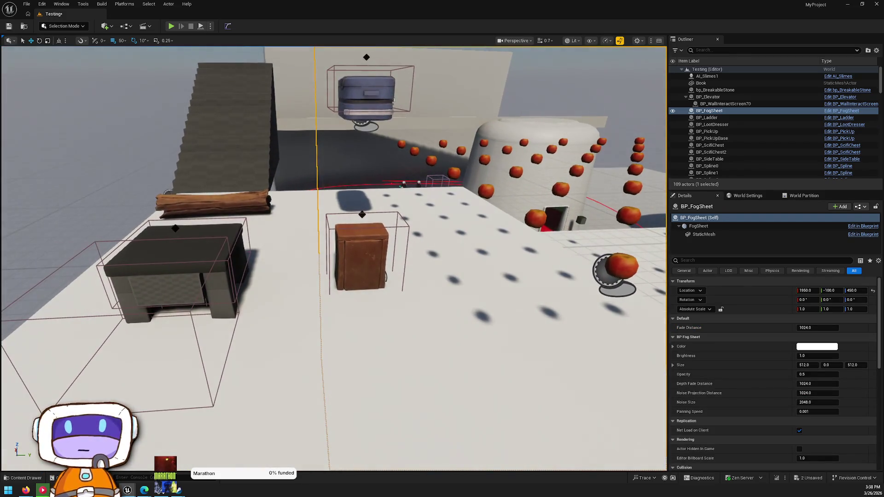
pyautogui.hotkey('ctrl', 'space')
pyautogui.moveTo(600, 391)
pyautogui.mouseDown()
pyautogui.moveTo(581, 318)
pyautogui.moveTo(460, 336)
pyautogui.moveTo(350, 322)
pyautogui.moveTo(375, 318)
pyautogui.moveTo(364, 266)
pyautogui.moveTo(372, 282)
pyautogui.mouseUp()
# Test-place SM_CounterSink and a second SM_Counters, deleting each afterwards.
pyautogui.hotkey('ctrl', 'space')
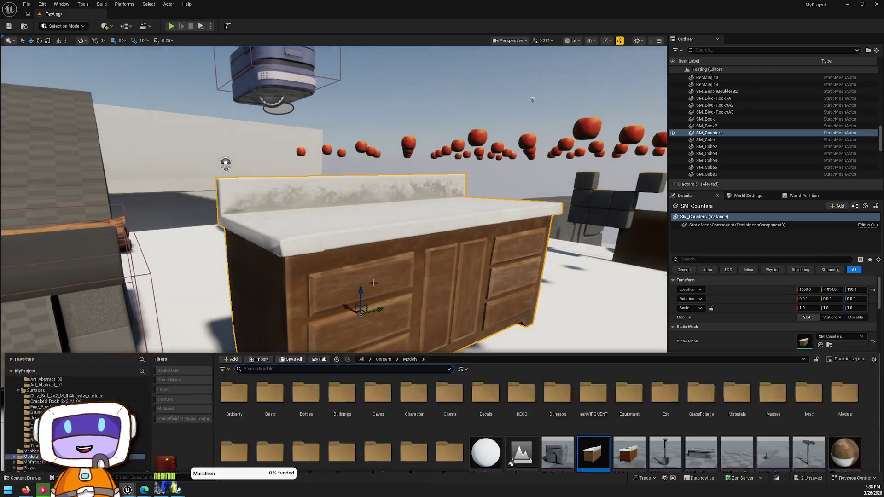
pyautogui.click(625, 402)
pyautogui.moveTo(625, 401)
pyautogui.mouseDown()
pyautogui.moveTo(368, 304)
pyautogui.moveTo(368, 281)
pyautogui.moveTo(465, 250)
pyautogui.mouseUp()
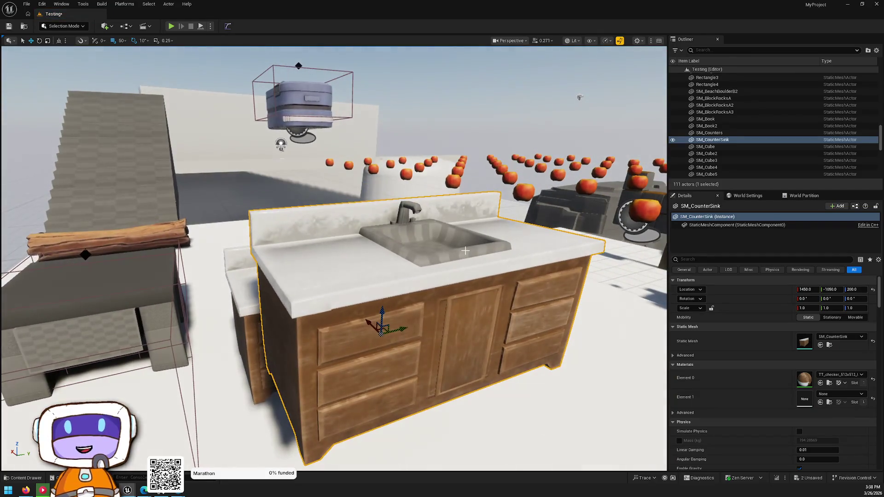
pyautogui.press('Delete')
pyautogui.hotkey('ctrl', 'space')
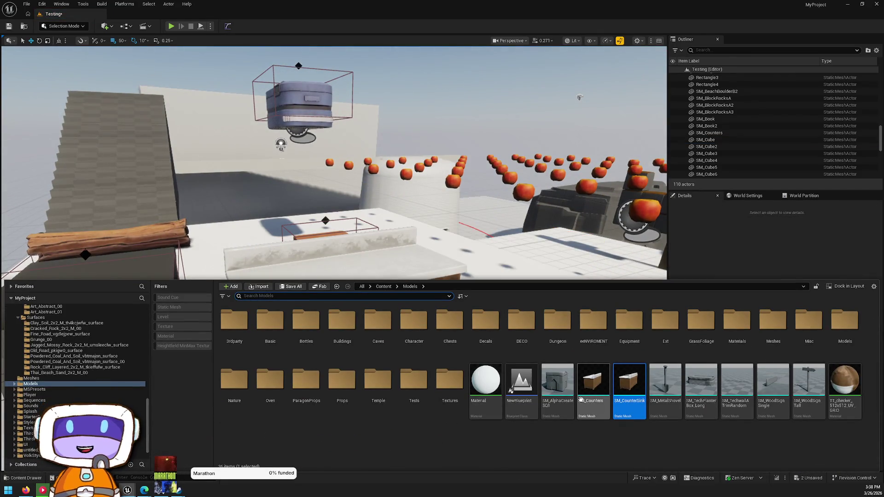
pyautogui.moveTo(587, 395)
pyautogui.mouseDown()
pyautogui.moveTo(405, 295)
pyautogui.moveTo(423, 288)
pyautogui.mouseUp()
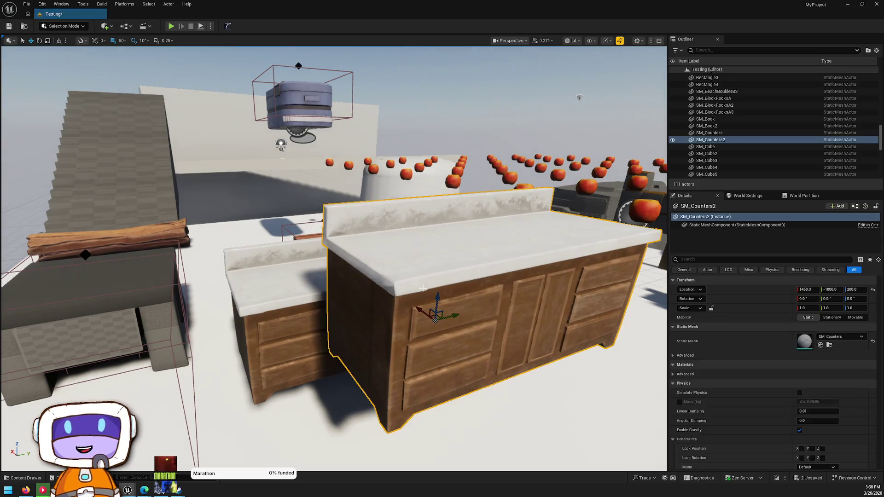
pyautogui.press('Delete')
pyautogui.hotkey('ctrl', 'space')
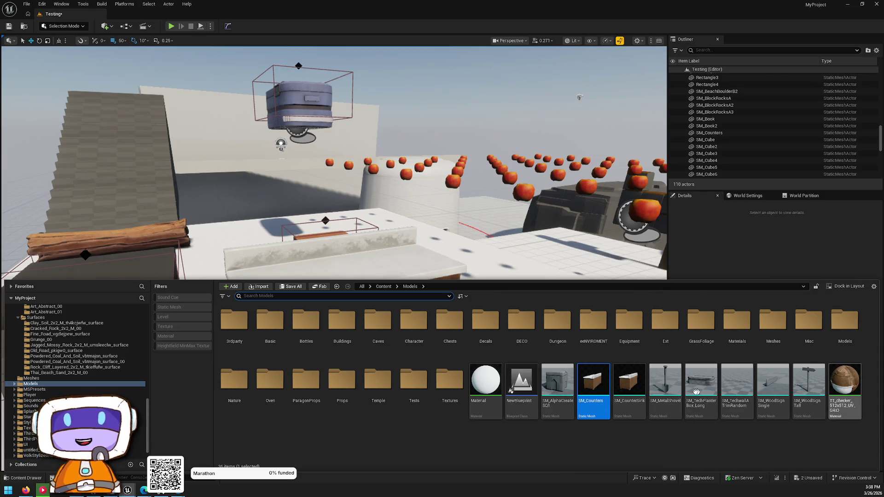
# Peek into the Dungeon, eeNVIROMENT, GrassFoliage and Meshes folders, returning to Models each time.
pyautogui.doubleClick(558, 322)
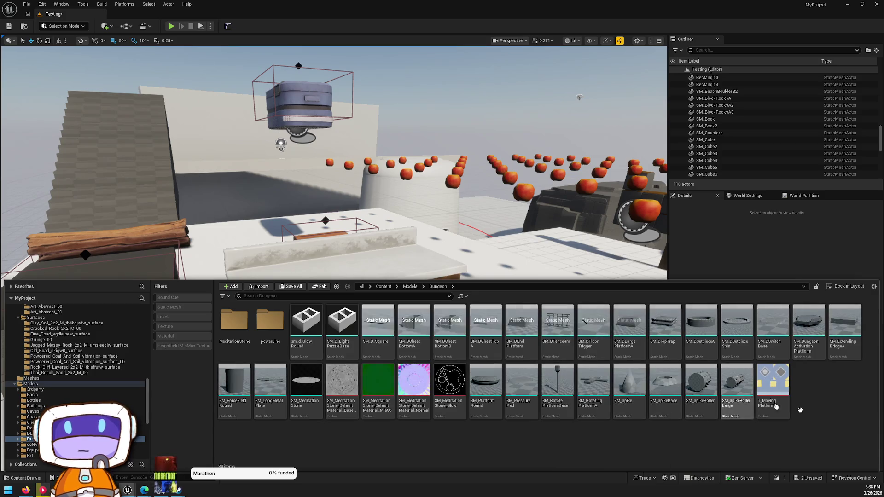
pyautogui.hotkey('alt', 'Left')
pyautogui.click(609, 316)
pyautogui.doubleClick(609, 317)
pyautogui.hotkey('alt', 'Left')
pyautogui.doubleClick(711, 336)
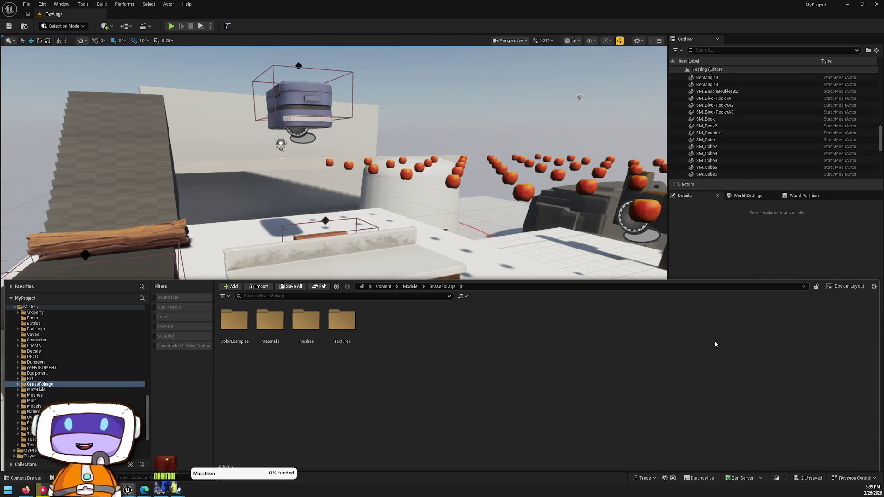
pyautogui.hotkey('alt', 'Left')
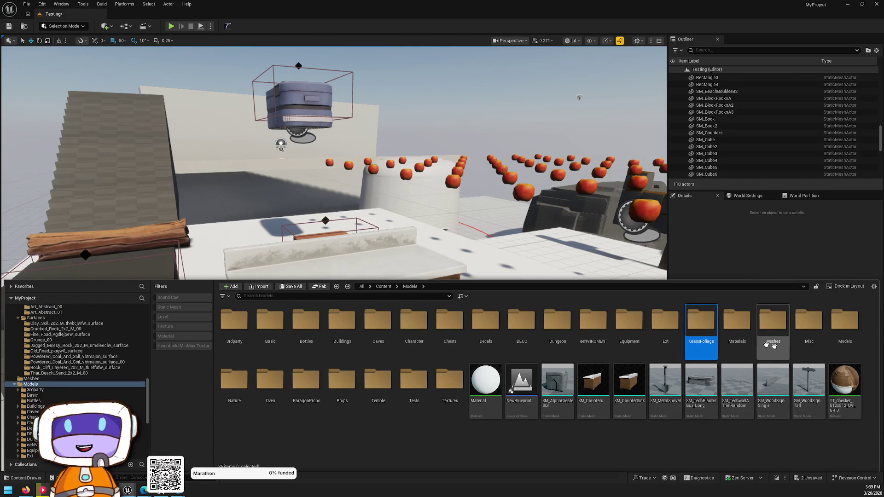
pyautogui.click(770, 336)
pyautogui.doubleClick(770, 336)
pyautogui.hotkey('alt', 'Left')
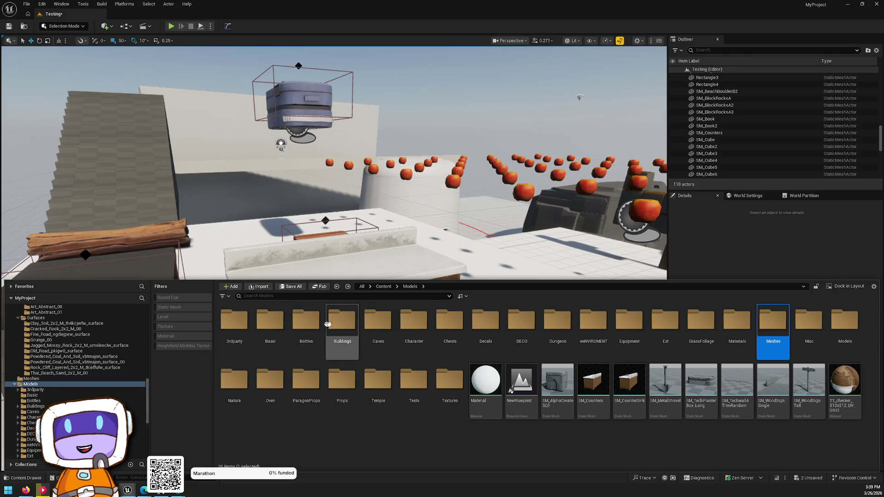
# Check the Oven folder, then open Nature > Plants and select SM_GrassLeafSingleA.
pyautogui.doubleClick(281, 401)
pyautogui.hotkey('alt', 'Left')
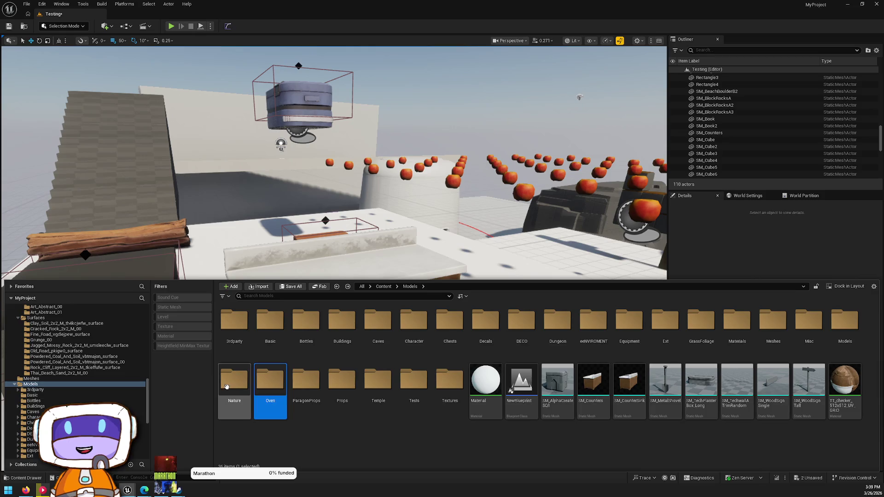
pyautogui.doubleClick(226, 386)
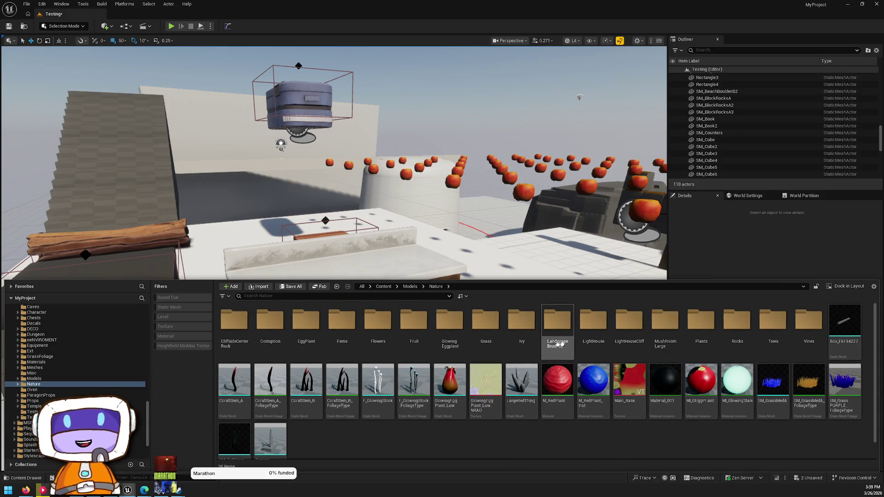
pyautogui.doubleClick(700, 321)
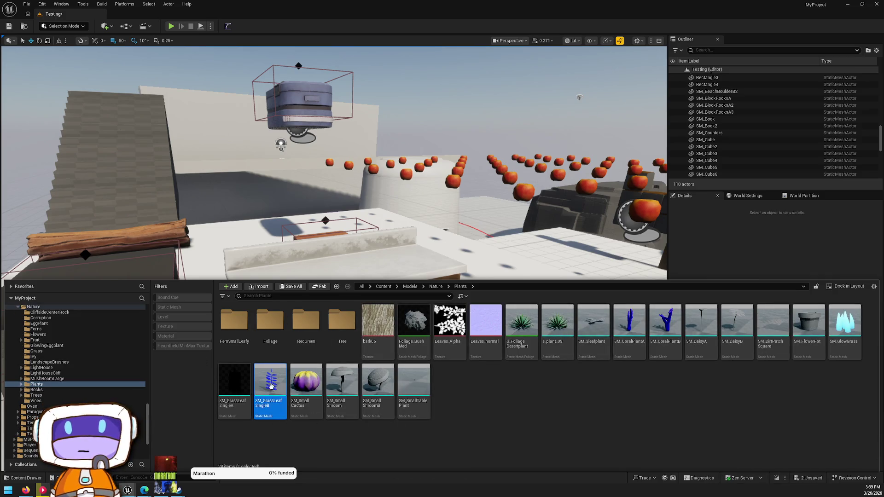
pyautogui.moveTo(271, 391)
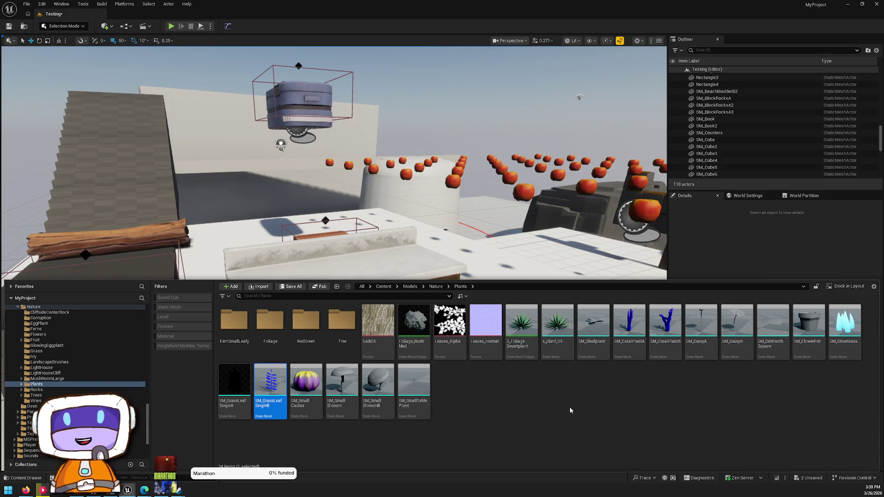
pyautogui.click(244, 391)
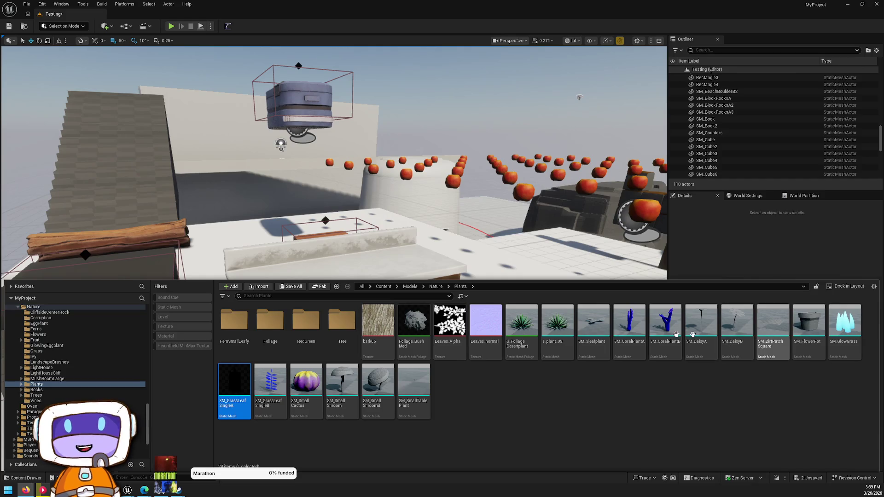
# Select SM_FlowerPot, SM_GrassLeafSingleB and SM_GrassLeafSingleA and start migrating them.
pyautogui.click(811, 346)
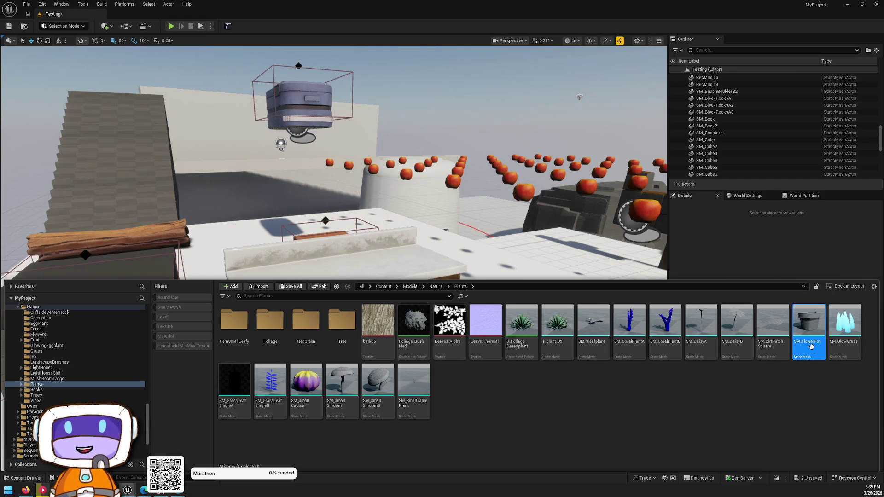
pyautogui.keyDown('ctrl'); pyautogui.click(272, 394); pyautogui.keyUp('ctrl')
pyautogui.keyDown('ctrl'); pyautogui.click(235, 385); pyautogui.keyUp('ctrl')
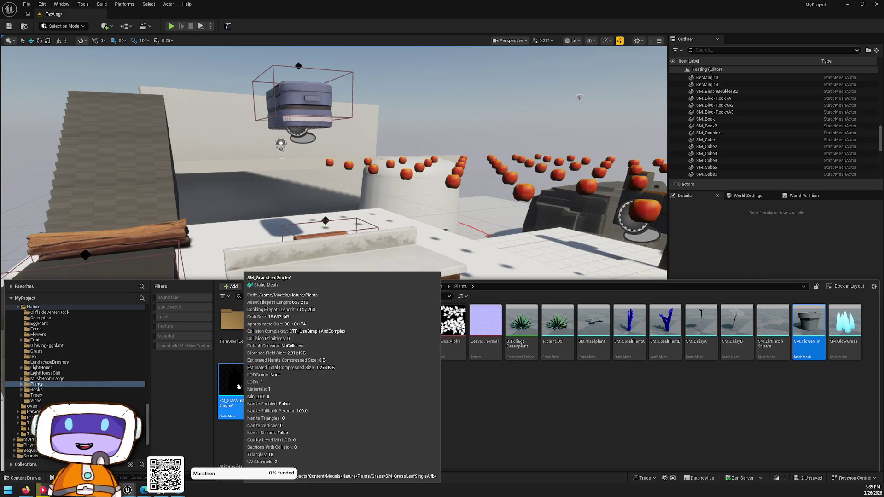
pyautogui.rightClick(240, 385)
pyautogui.moveTo(327, 247)
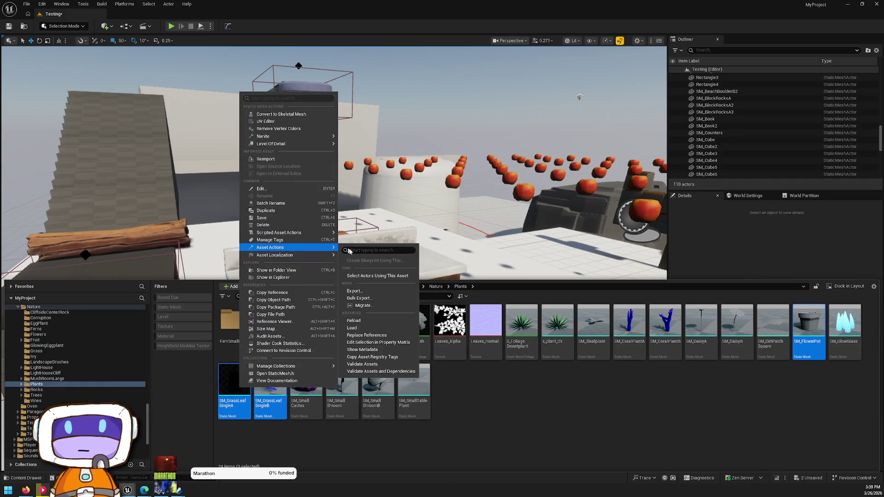
pyautogui.click(374, 306)
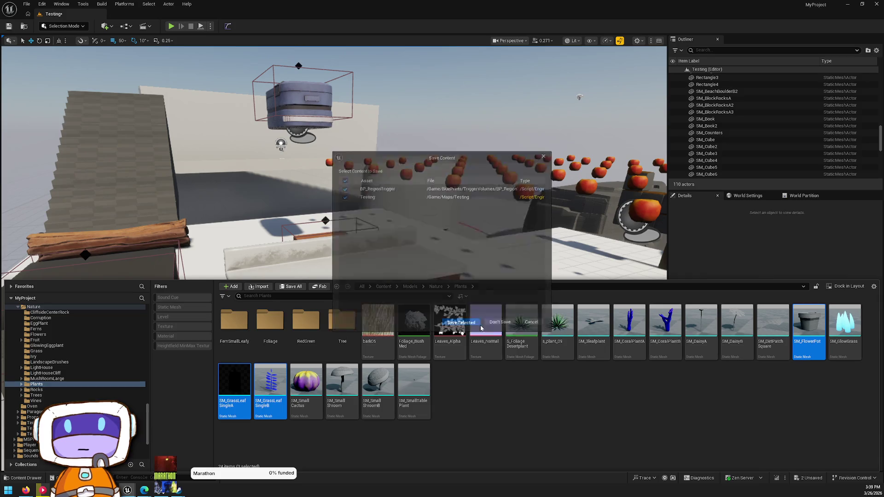
# Exclude the Grass materials in the migration report, review it, and close it.
pyautogui.click(356, 195)
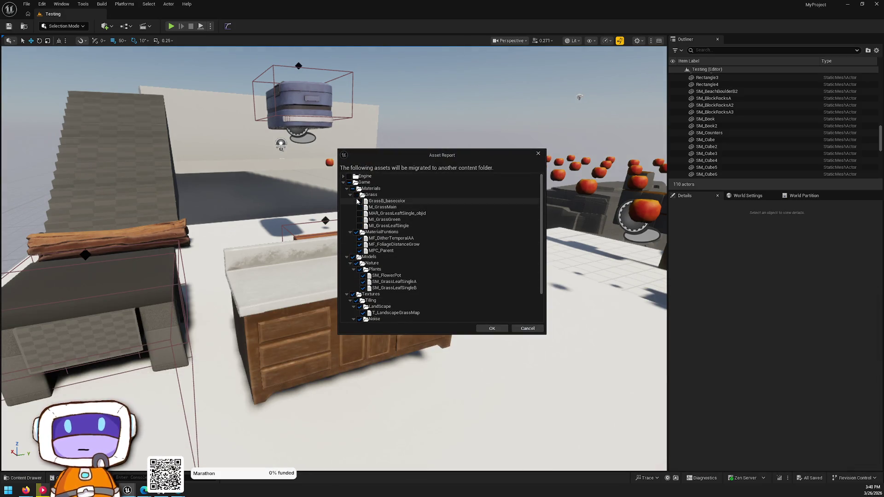
pyautogui.scroll(-1, 355, 238)
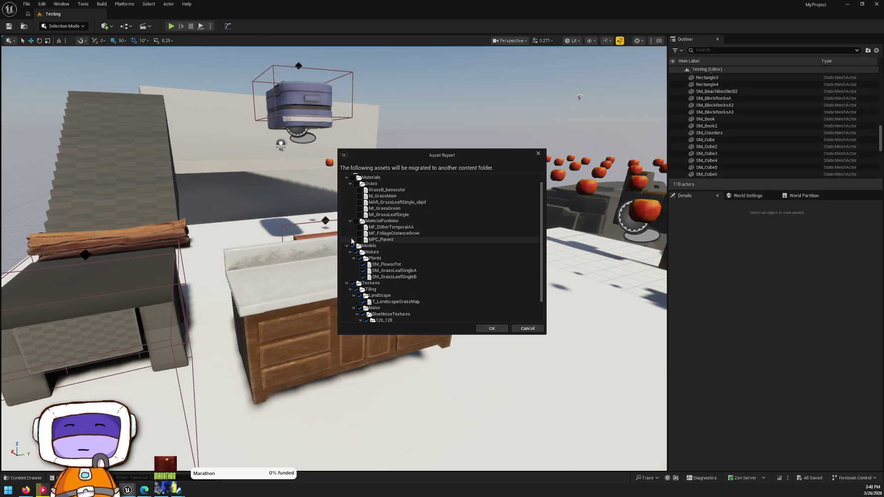
pyautogui.scroll(-2, 351, 240)
pyautogui.scroll(-1, 380, 299)
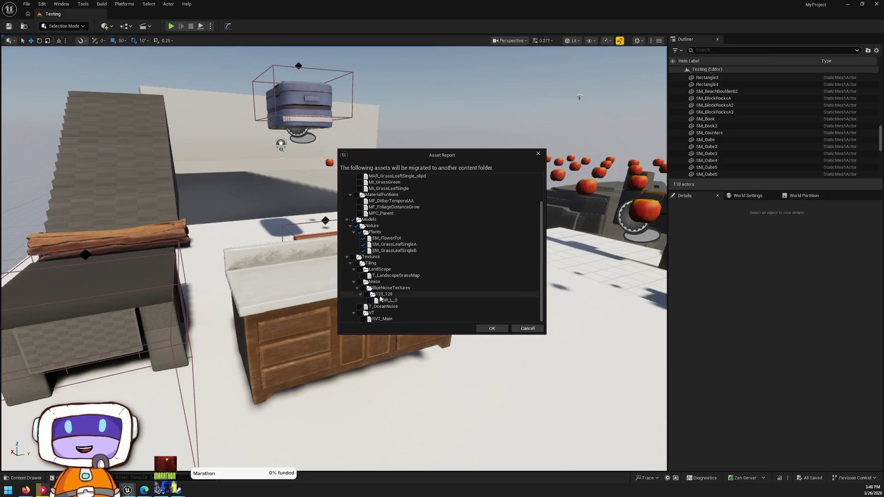
pyautogui.scroll(3, 385, 242)
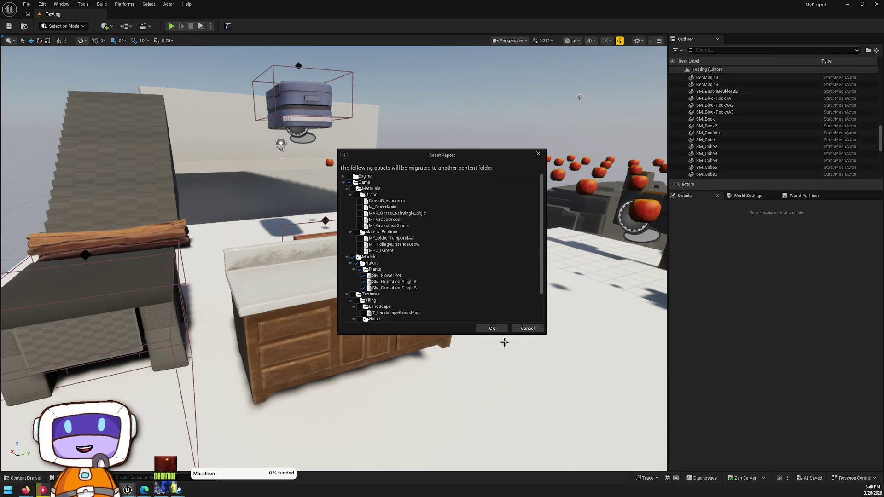
pyautogui.click(492, 329)
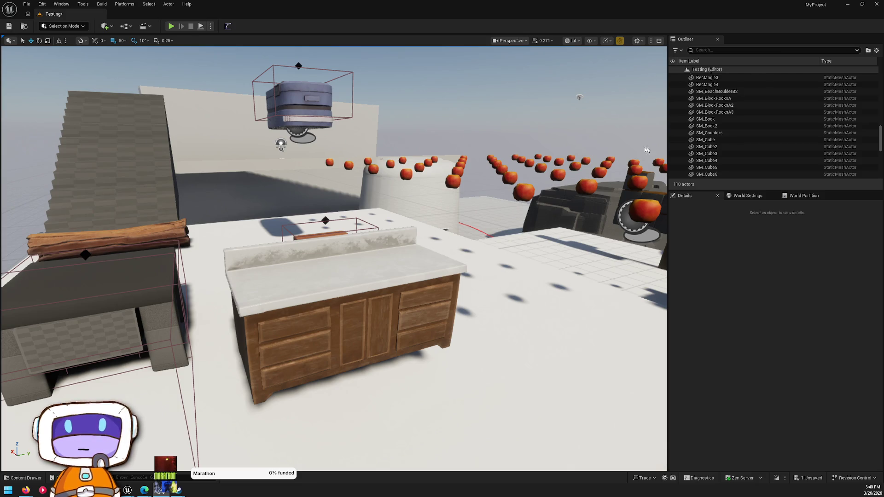
# Browse the TreeFallen, CanpyTree and TreeHollow tree folders, then close the Testing editor.
pyautogui.click(444, 275)
pyautogui.hotkey('ctrl', 'space')
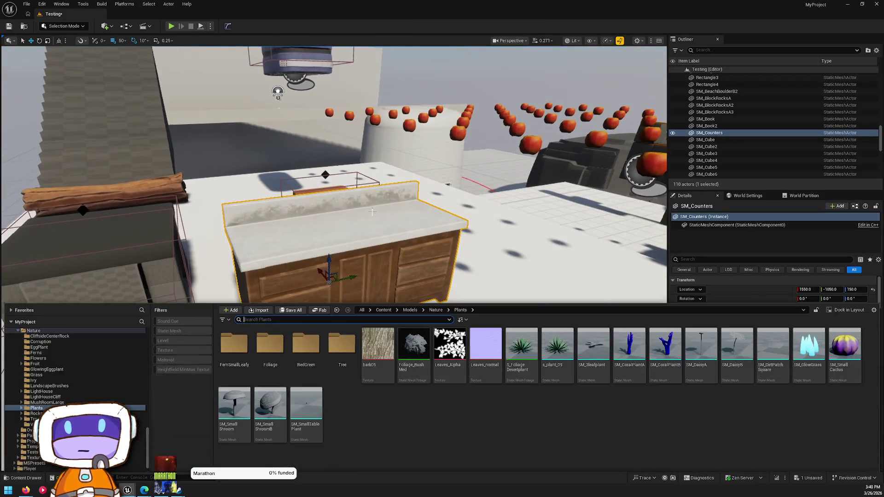
pyautogui.hotkey('alt', 'Left')
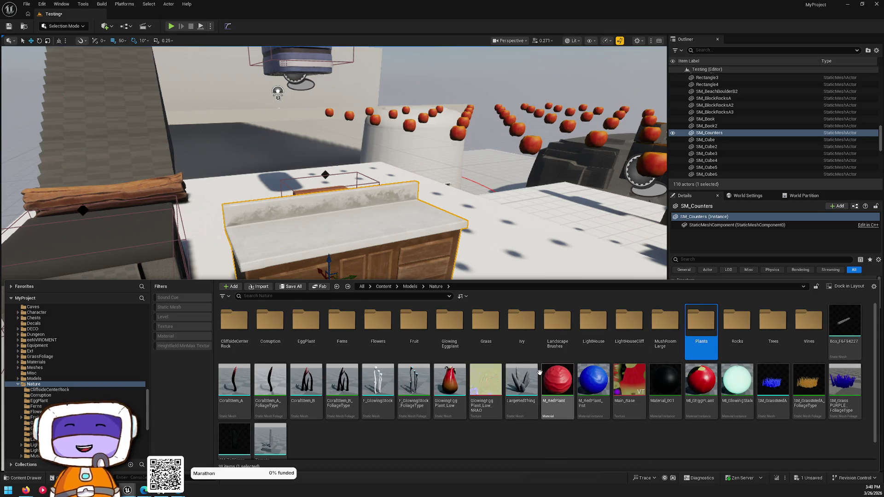
pyautogui.doubleClick(766, 321)
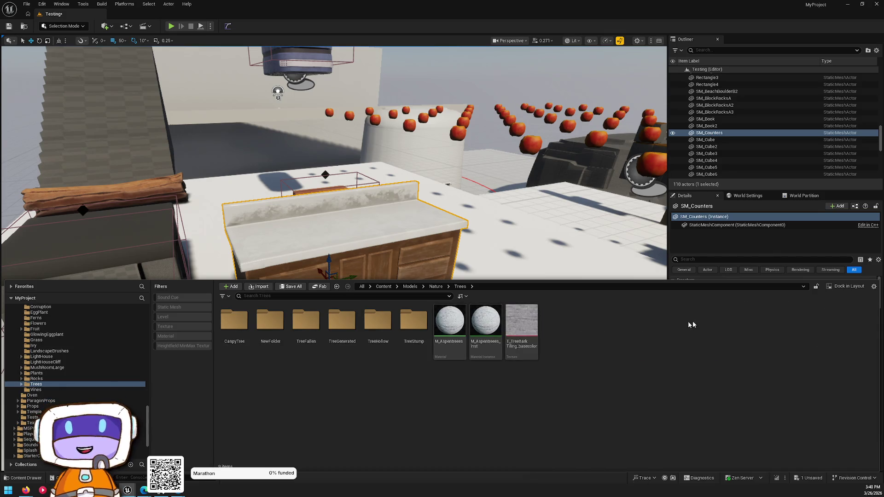
pyautogui.doubleClick(306, 322)
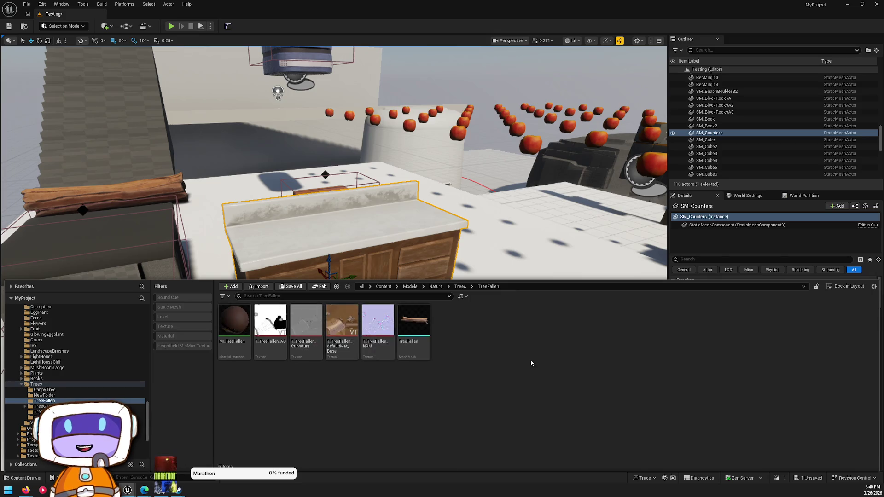
pyautogui.hotkey('alt', 'Left')
pyautogui.doubleClick(243, 329)
pyautogui.hotkey('alt', 'Left')
pyautogui.doubleClick(378, 322)
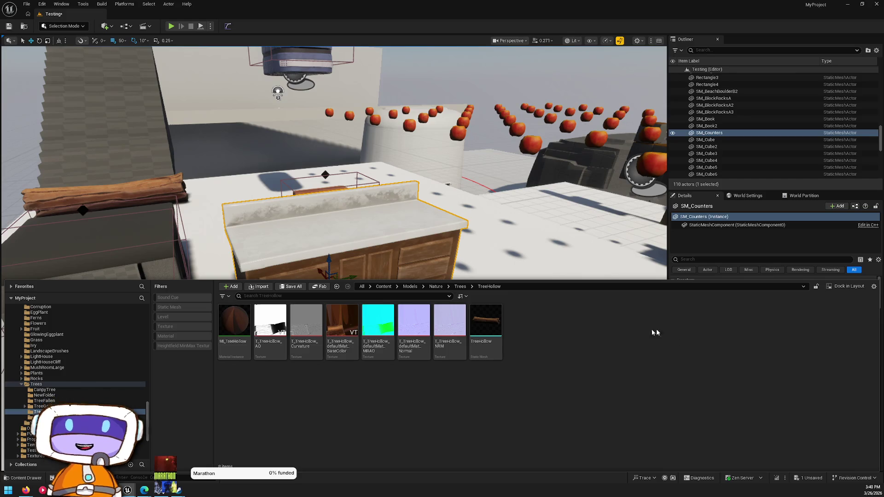
pyautogui.click(877, 4)
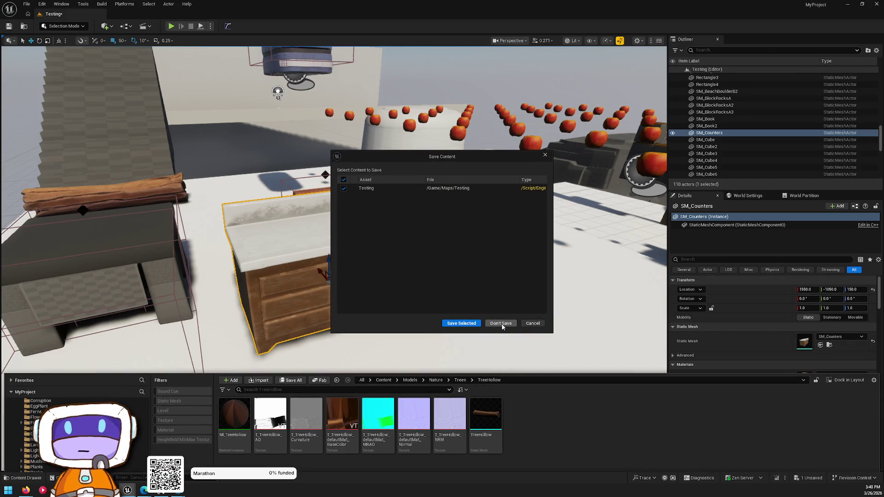
# Close Testing without saving and open the LevelPrototyping Meshes folder.
pyautogui.click(501, 324)
pyautogui.scroll(-5, 642, 226)
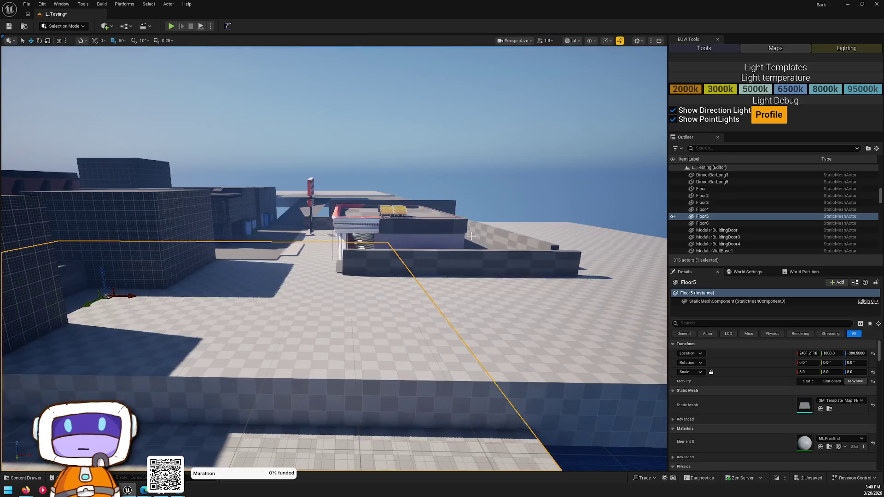
pyautogui.scroll(10, 642, 226)
pyautogui.scroll(4, 333, 258)
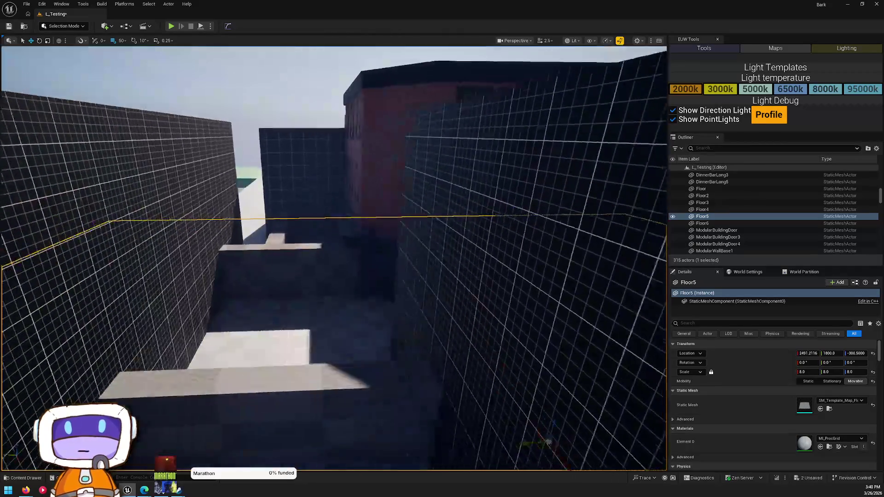
pyautogui.hotkey('ctrl', 'space')
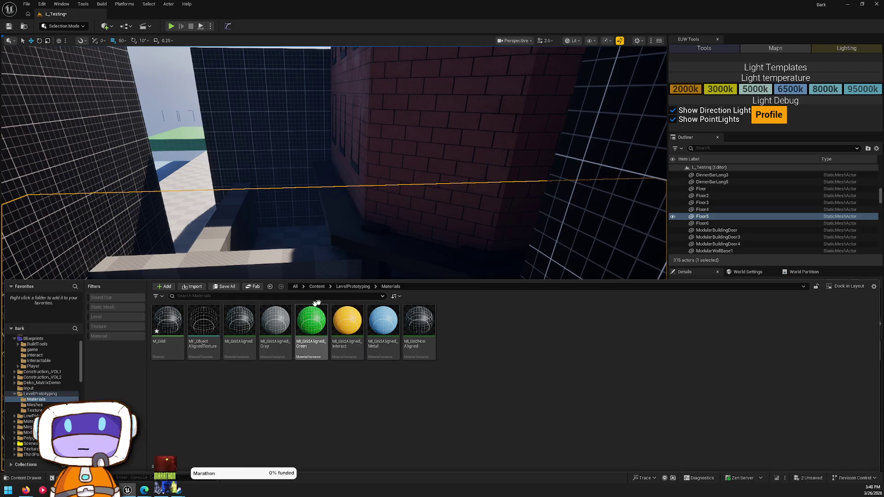
pyautogui.click(352, 286)
pyautogui.doubleClick(203, 320)
# Place an SM_Ramp on the corridor floor and inspect it from the side.
pyautogui.moveTo(349, 249)
pyautogui.mouseDown()
pyautogui.moveTo(343, 242)
pyautogui.moveTo(334, 255)
pyautogui.moveTo(345, 269)
pyautogui.moveTo(339, 265)
pyautogui.mouseUp()
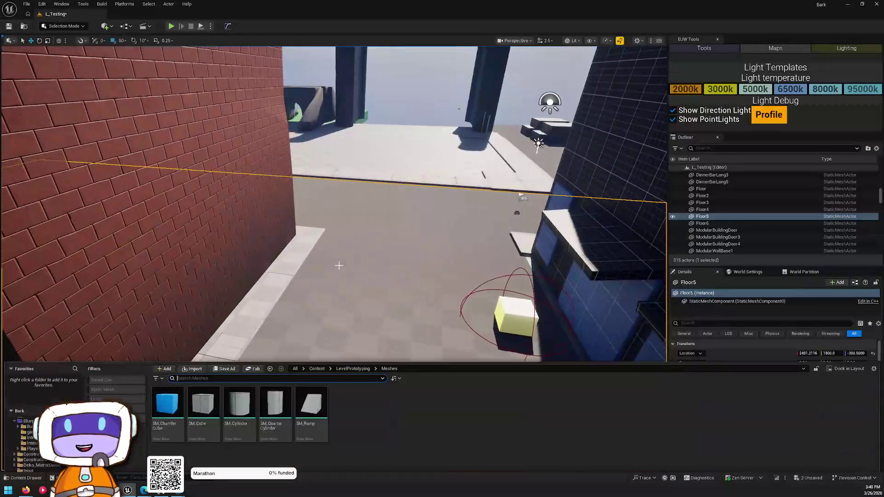
pyautogui.moveTo(309, 364)
pyautogui.mouseDown()
pyautogui.moveTo(346, 241)
pyautogui.moveTo(343, 289)
pyautogui.mouseUp()
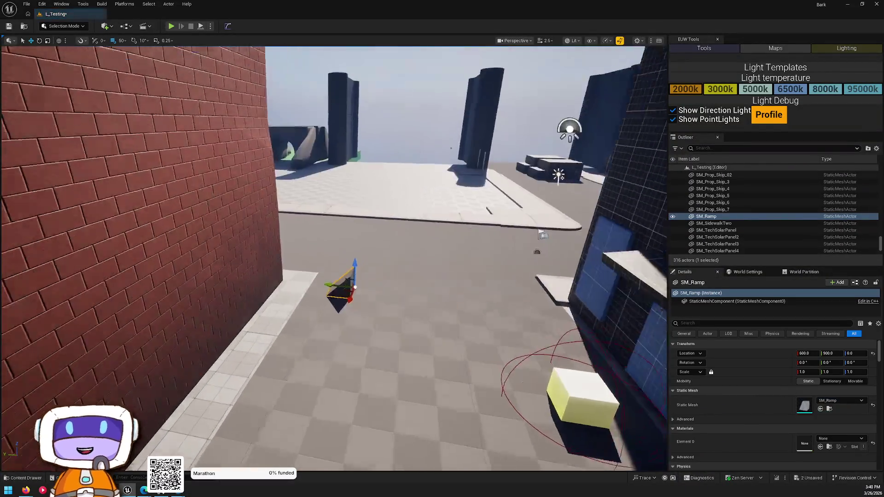
pyautogui.press('f')
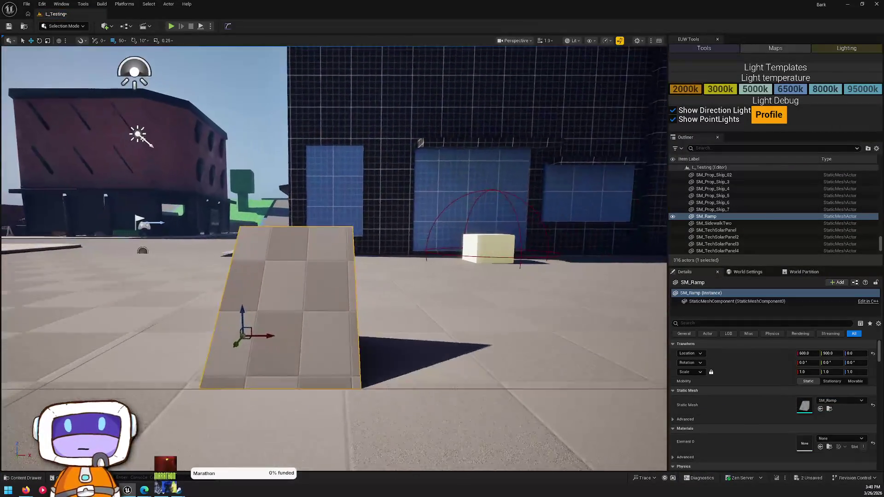
pyautogui.moveTo(334, 249); pyautogui.dragTo(212, 257)
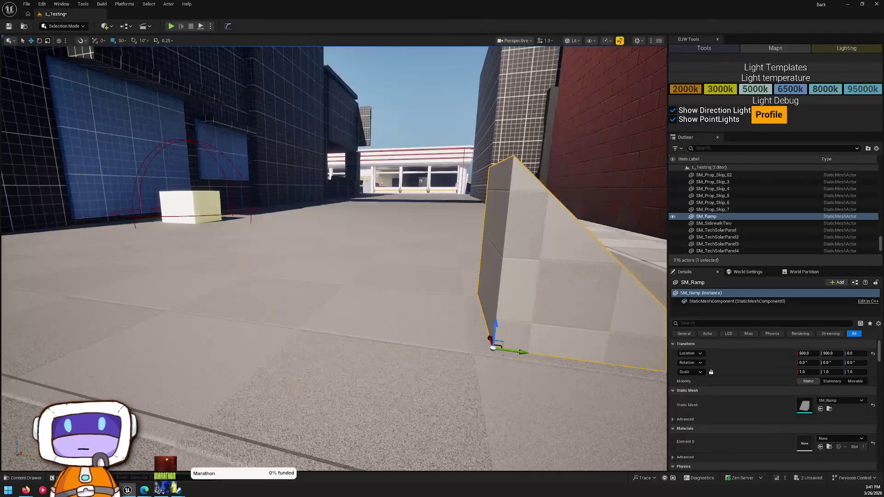
pyautogui.scroll(-5, 334, 258)
# Add an SM_QuarterCylinder and a cube, then delete all three test meshes.
pyautogui.hotkey('ctrl', 'space')
pyautogui.moveTo(275, 332); pyautogui.dragTo(342, 258)
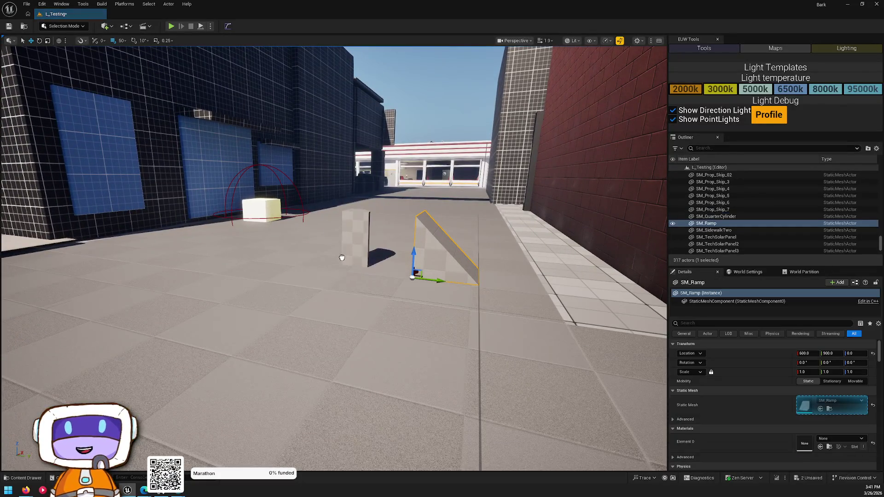
pyautogui.moveTo(333, 295); pyautogui.dragTo(333, 295)
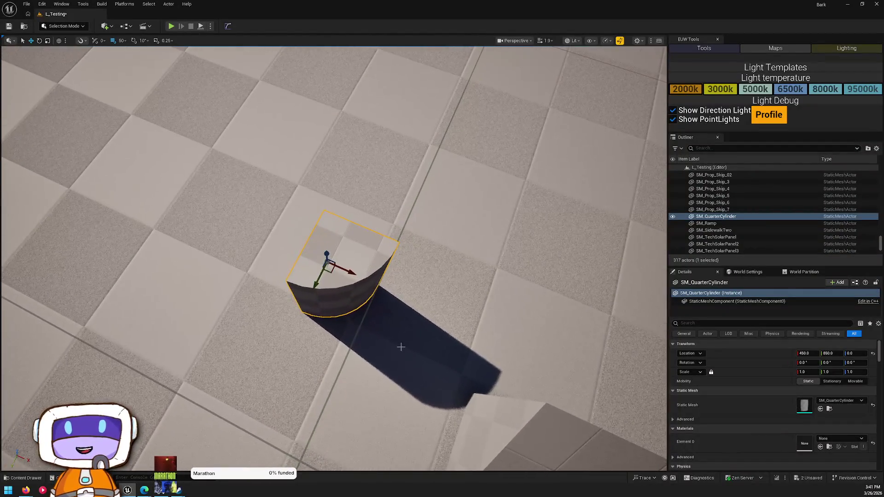
pyautogui.hotkey('ctrl', 'space')
pyautogui.moveTo(166, 322)
pyautogui.mouseDown()
pyautogui.moveTo(323, 258)
pyautogui.moveTo(361, 152)
pyautogui.moveTo(359, 159)
pyautogui.mouseUp()
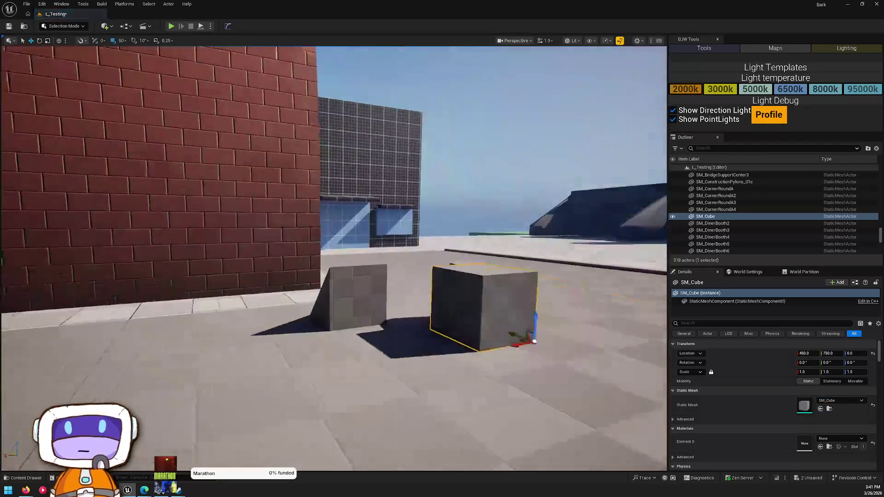
pyautogui.scroll(2, 381, 288)
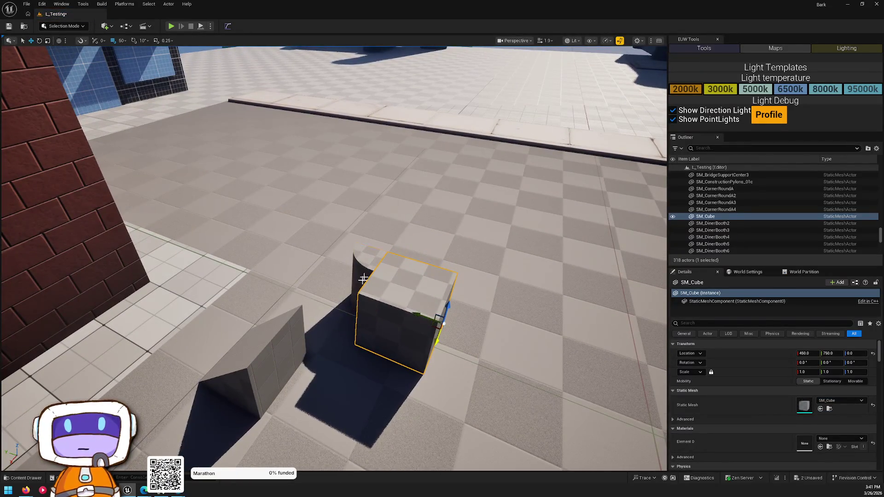
pyautogui.keyDown('ctrl'); pyautogui.click(367, 272); pyautogui.keyUp('ctrl')
pyautogui.press('Delete')
pyautogui.hotkey('ctrl', 'space')
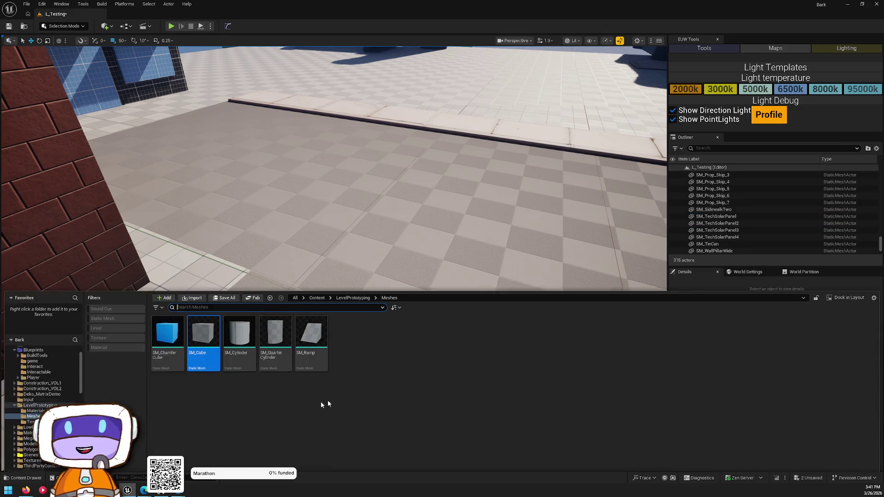
# Fly across the tiled ground and down the alley between the grid-tiled buildings.
pyautogui.hotkey('alt', 'Left')
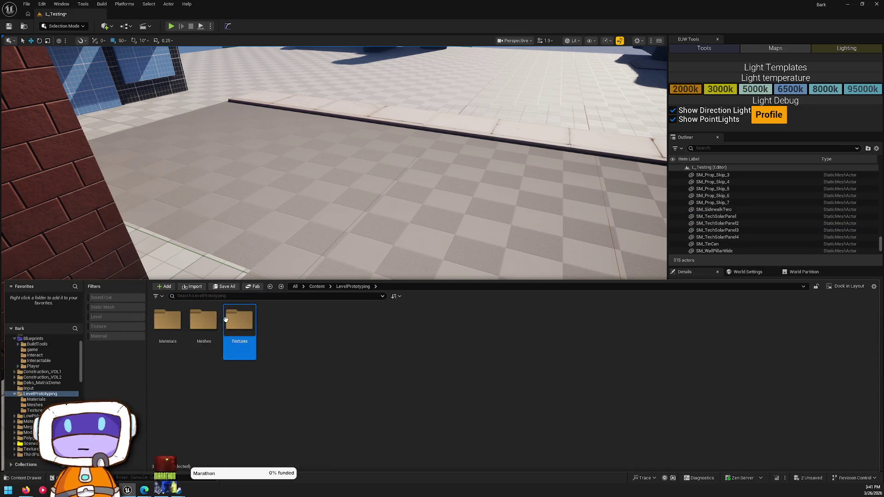
pyautogui.hotkey('alt', 'Left')
pyautogui.hotkey('alt', 'Left')
pyautogui.hotkey('ctrl', 'space')
pyautogui.press('w')
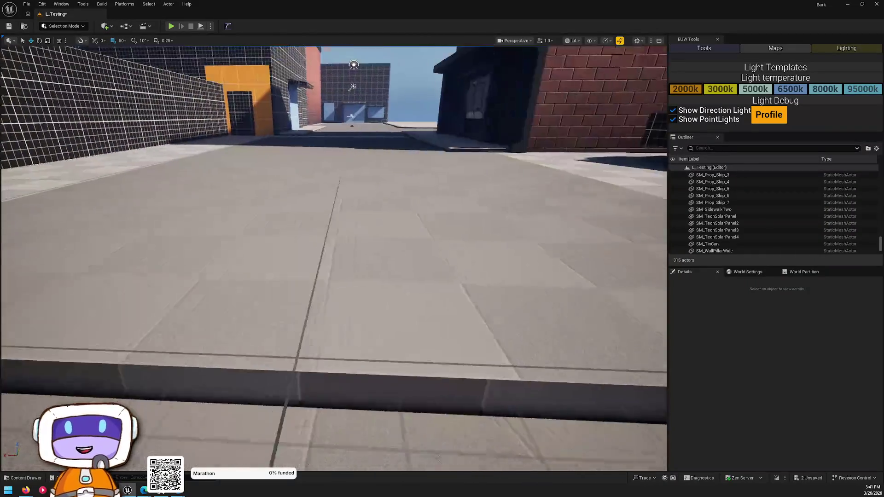
pyautogui.press('e')
pyautogui.press('w')
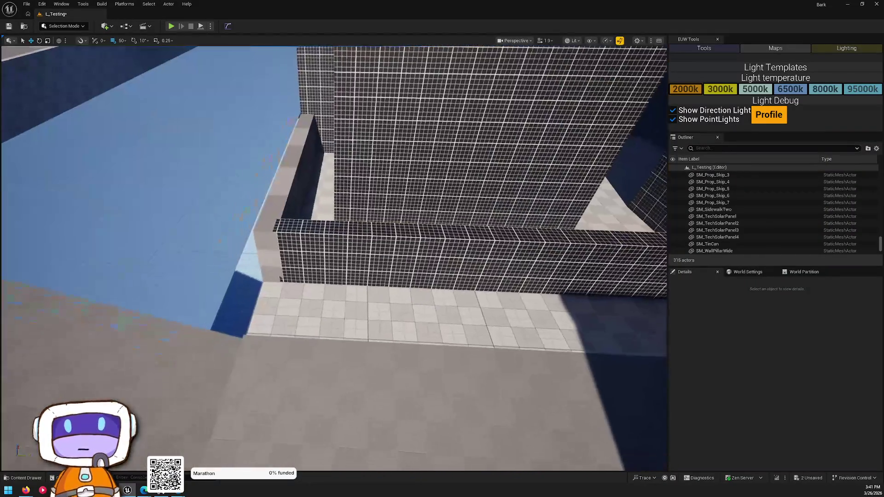
pyautogui.press('w')
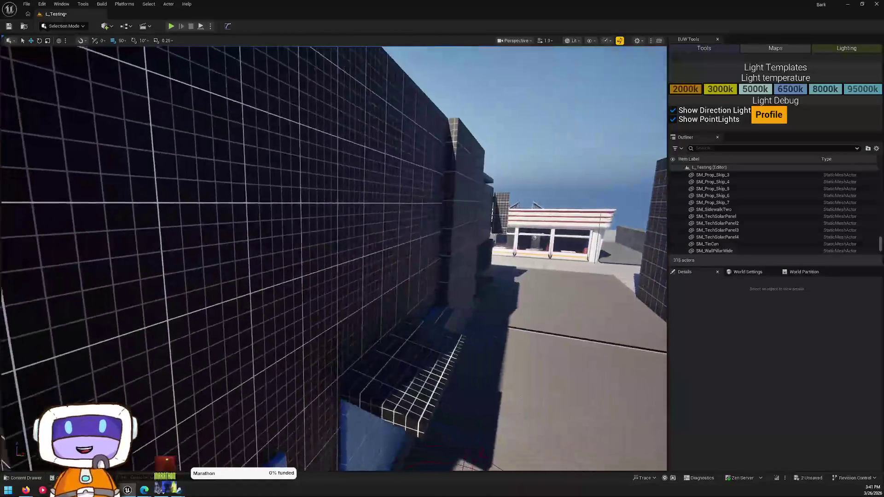
# Fly through the orange-walled room into the solar-panel alley, then show the Content root.
pyautogui.press('w')
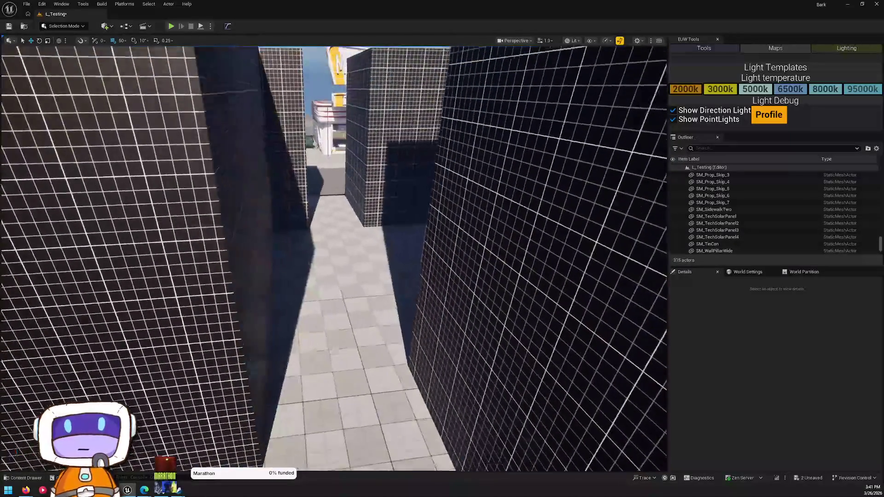
pyautogui.press('w')
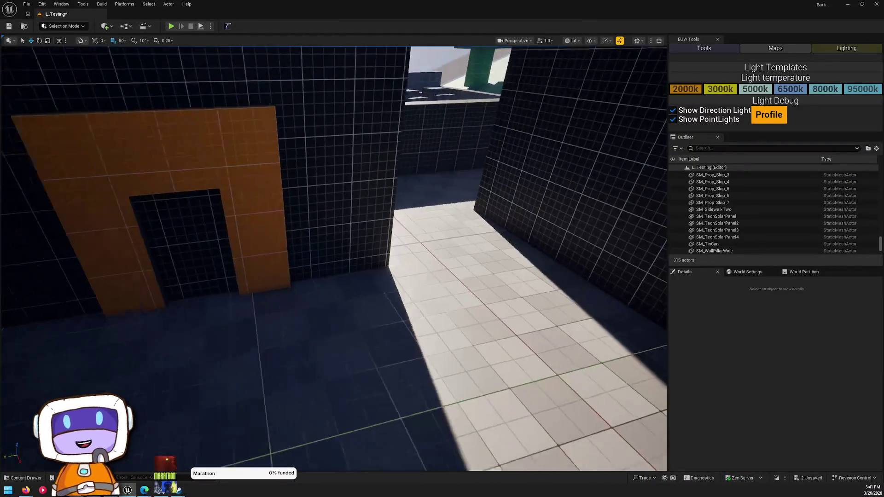
pyautogui.press('w')
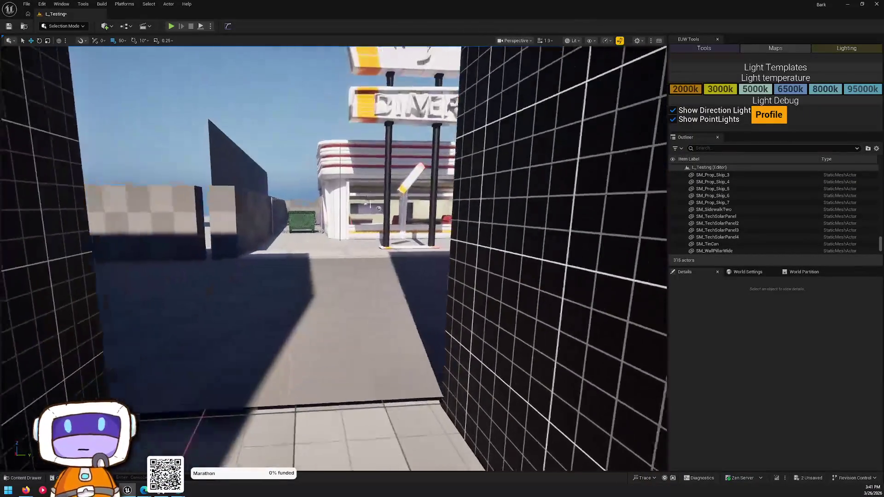
pyautogui.press('w')
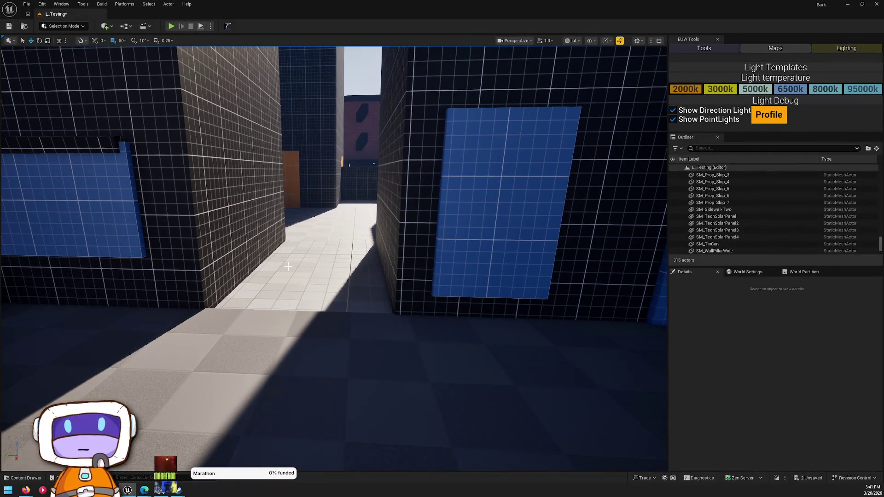
pyautogui.hotkey('ctrl', 'space')
pyautogui.click(317, 287)
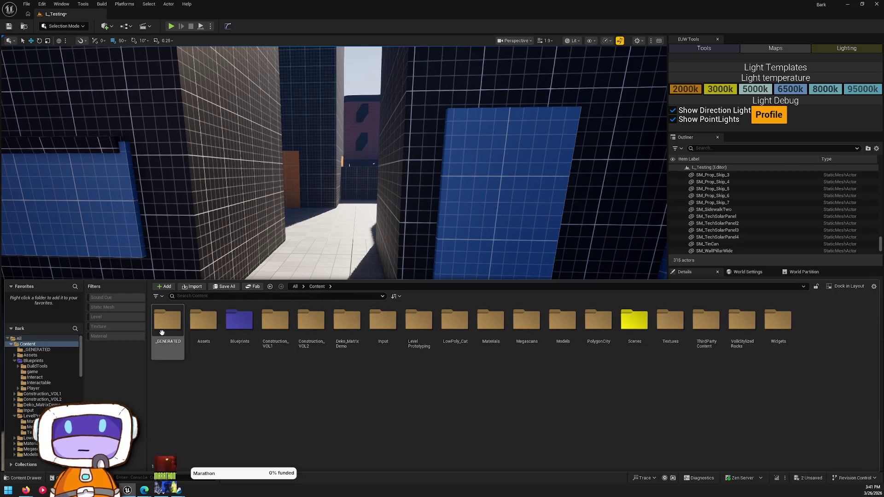
# Open Blueprints > BuildTools and place SM_StairBase in the alley.
pyautogui.doubleClick(207, 327)
pyautogui.hotkey('alt', 'Left')
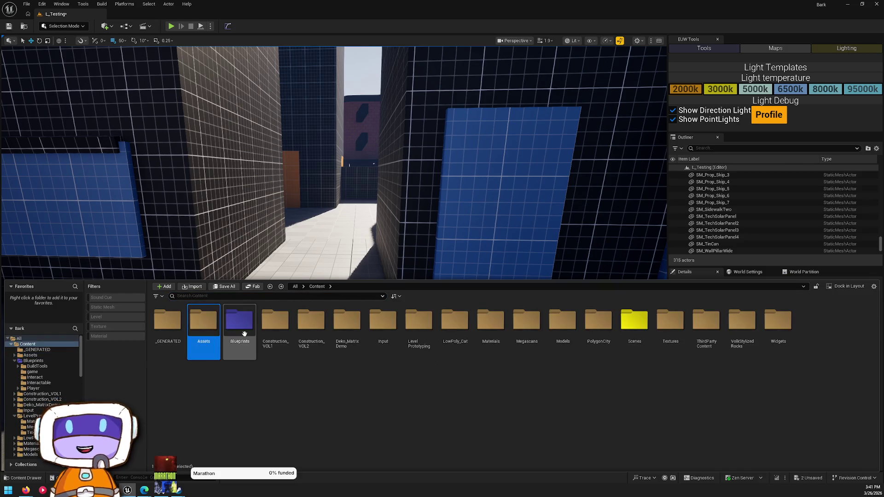
pyautogui.doubleClick(240, 322)
pyautogui.doubleClick(166, 334)
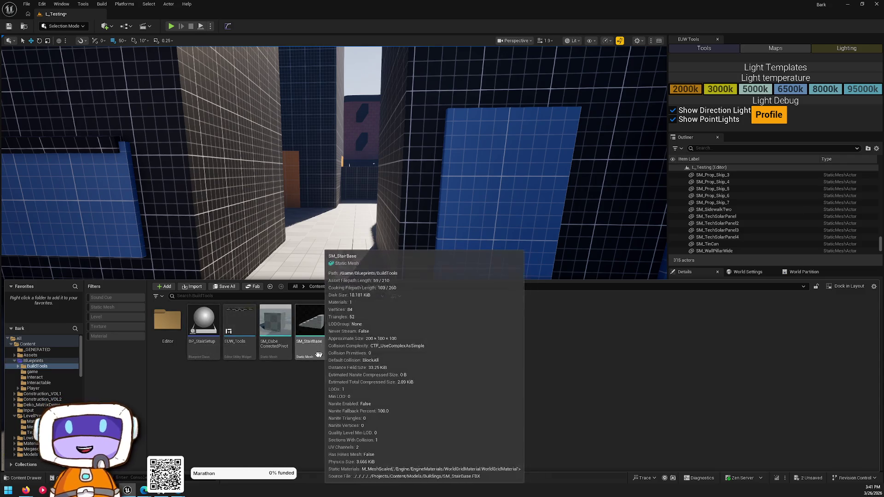
pyautogui.moveTo(311, 325); pyautogui.dragTo(334, 278)
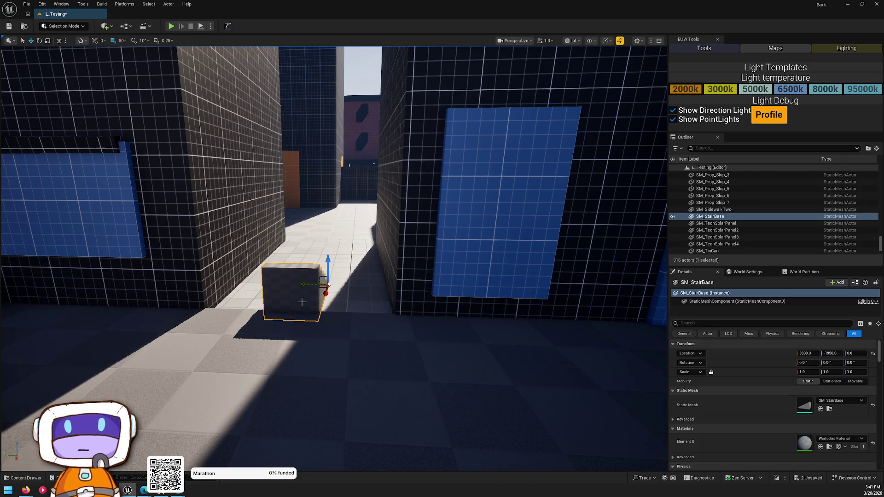
# Set the stair mesh's material to M_GridAligned_Gray.
pyautogui.hotkey('ctrl', 'space')
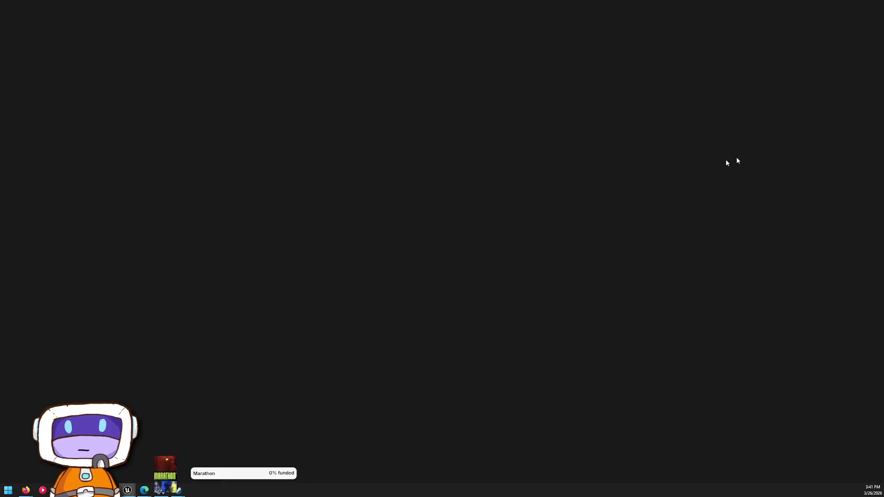
pyautogui.hotkey('ctrl', 'space')
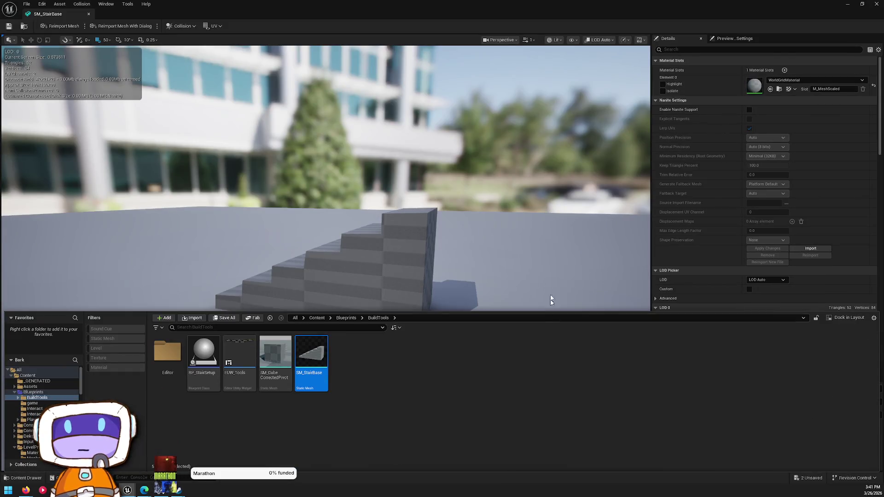
pyautogui.click(801, 80)
pyautogui.write('grid gr')
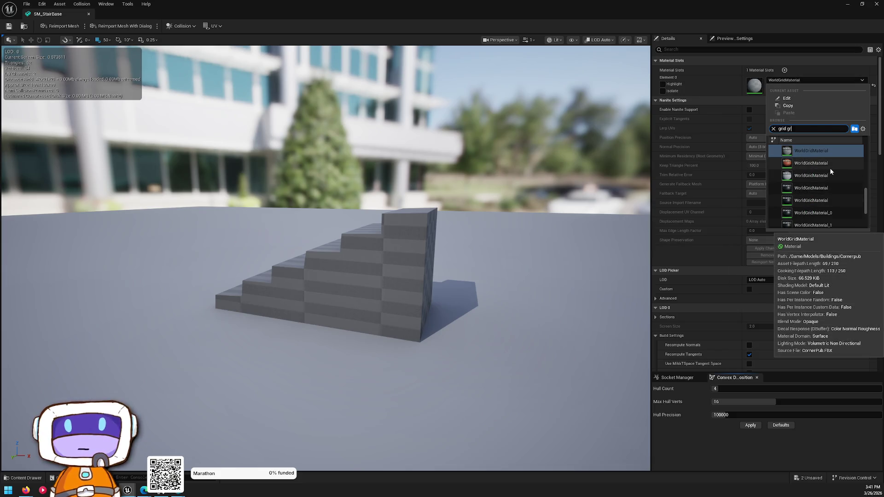
pyautogui.write('al')
pyautogui.click(816, 149)
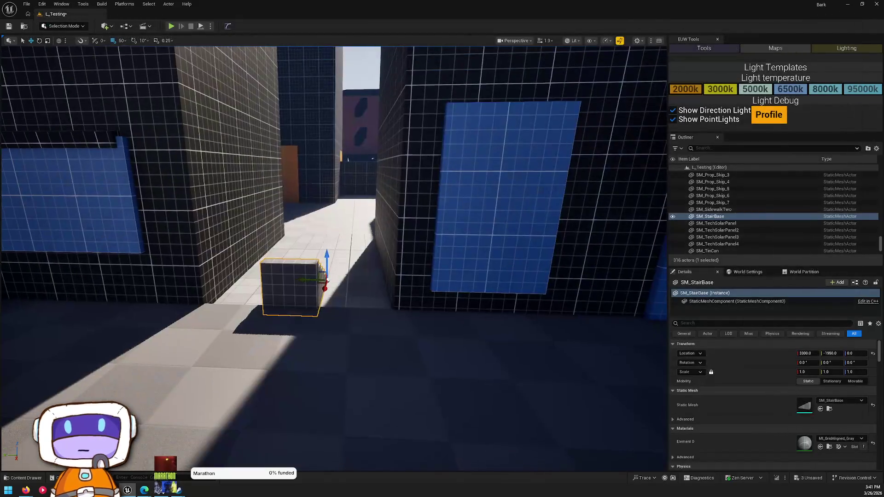
# Rotate the SM_StairBase block about its vertical axis, then delete it.
pyautogui.press('e')
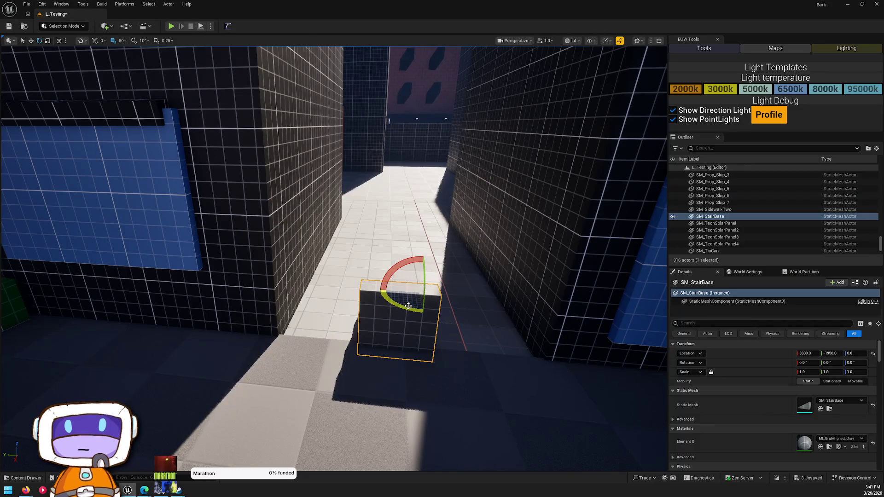
pyautogui.moveTo(408, 306); pyautogui.dragTo(441, 281)
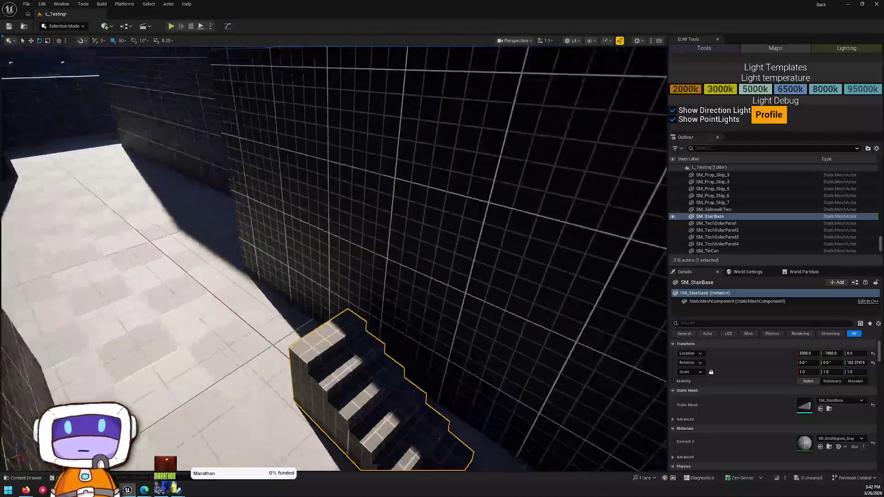
pyautogui.press('r')
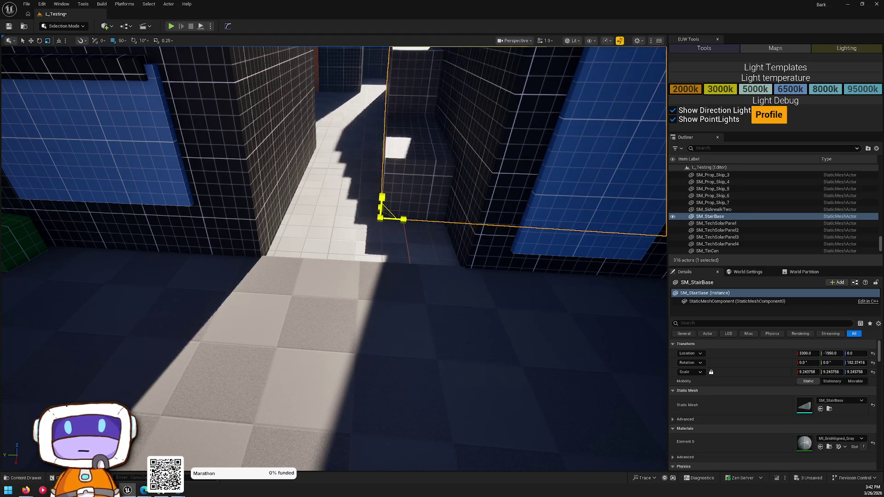
pyautogui.press('Delete')
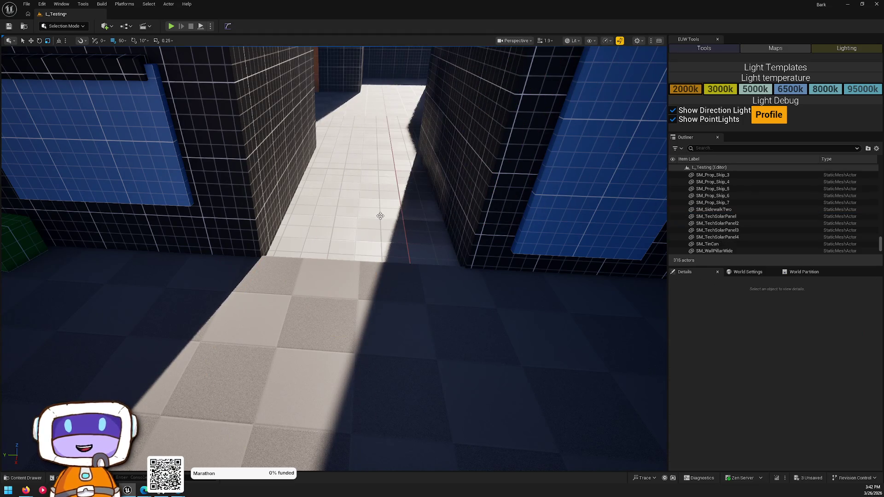
# Place BP_StairSetup in the alley and scale it uniformly to about 2.89.
pyautogui.hotkey('ctrl', 'space')
pyautogui.moveTo(191, 342)
pyautogui.mouseDown()
pyautogui.moveTo(352, 187)
pyautogui.moveTo(310, 207)
pyautogui.moveTo(301, 236)
pyautogui.moveTo(350, 223)
pyautogui.mouseUp()
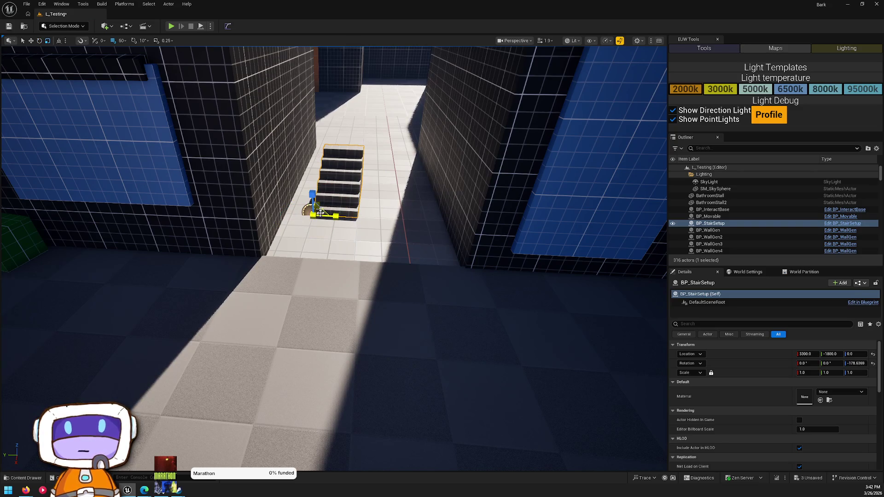
pyautogui.moveTo(317, 216); pyautogui.dragTo(320, 198)
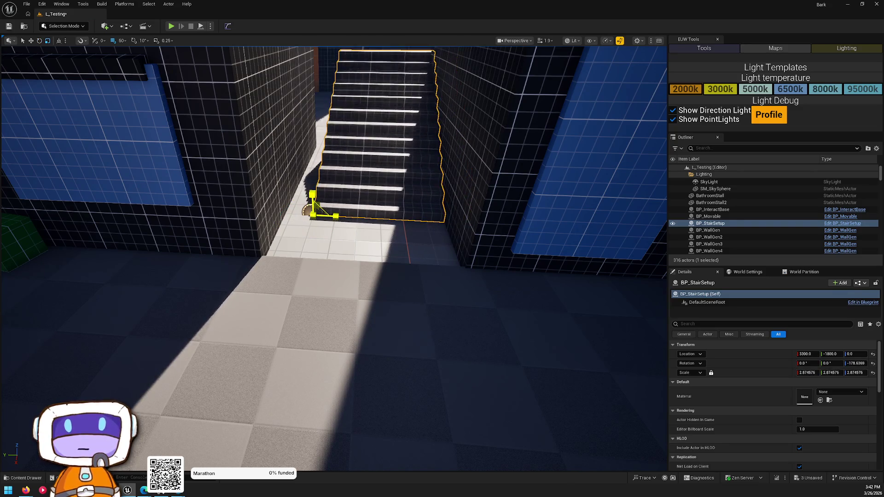
pyautogui.press('f')
pyautogui.moveTo(334, 258)
pyautogui.mouseDown()
pyautogui.moveTo(456, 258)
pyautogui.moveTo(480, 278)
pyautogui.mouseUp()
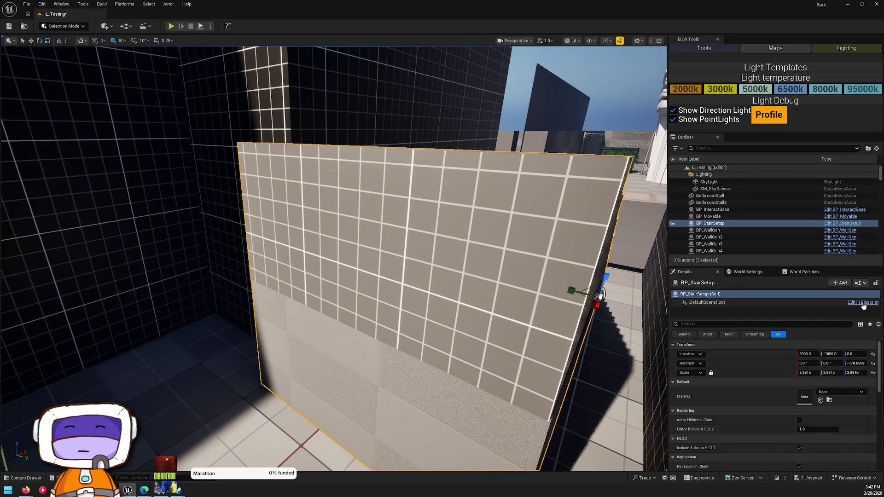
# In BP_StairSetup's construction script, set the mesh material to MI_GridAligned_Gray.
pyautogui.click(862, 303)
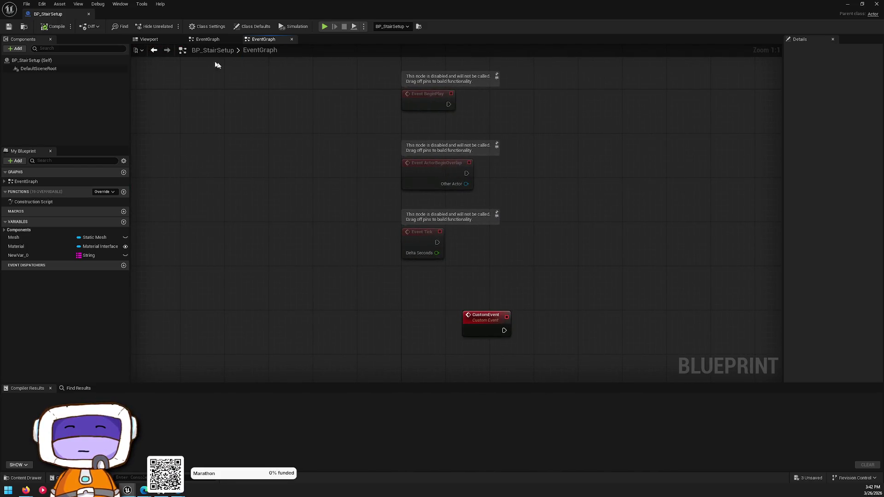
pyautogui.click(211, 42)
pyautogui.click(148, 41)
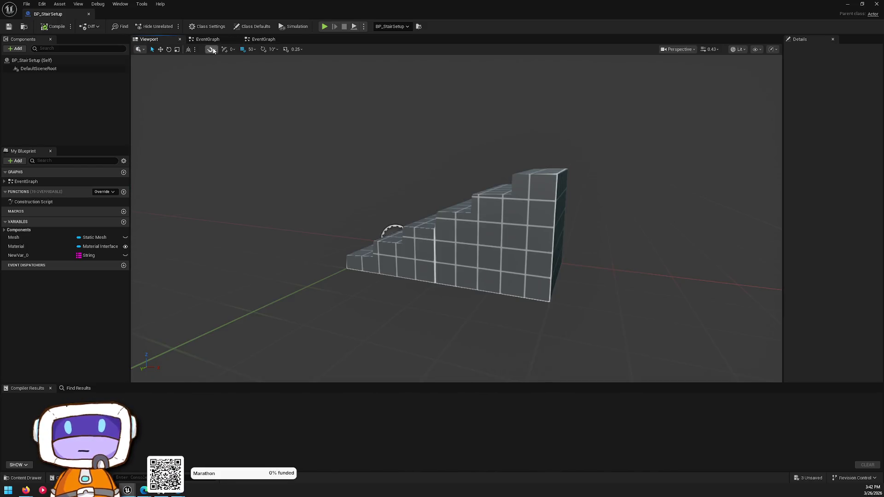
pyautogui.doubleClick(29, 202)
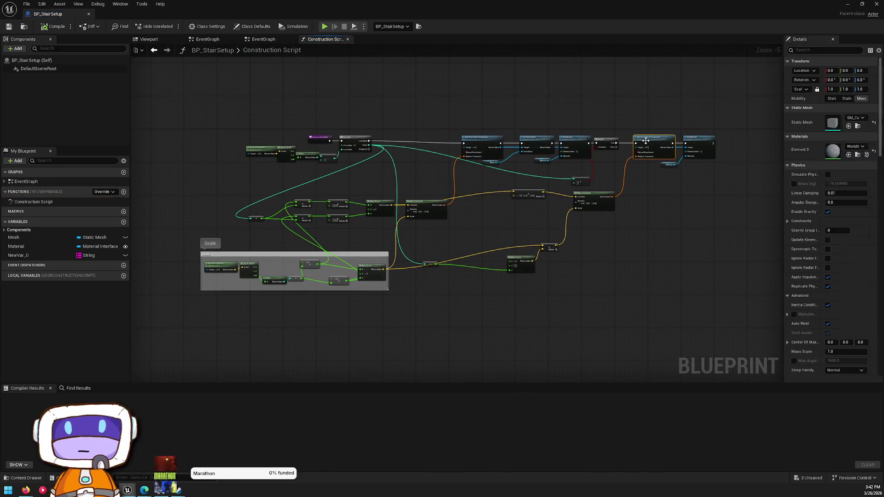
pyautogui.click(857, 147)
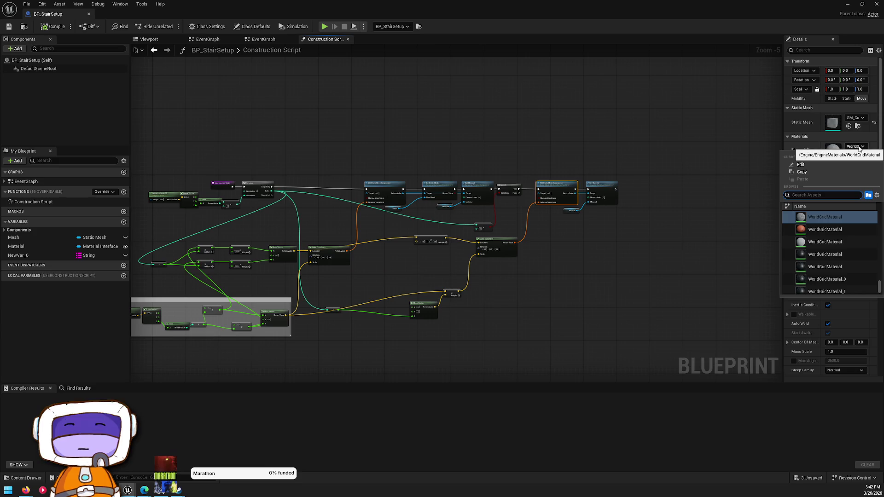
pyautogui.write('greid gra')
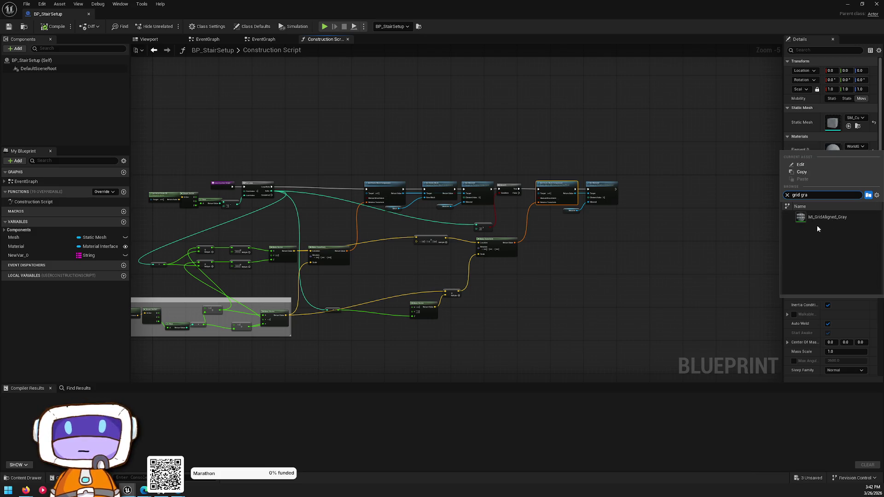
pyautogui.click(815, 219)
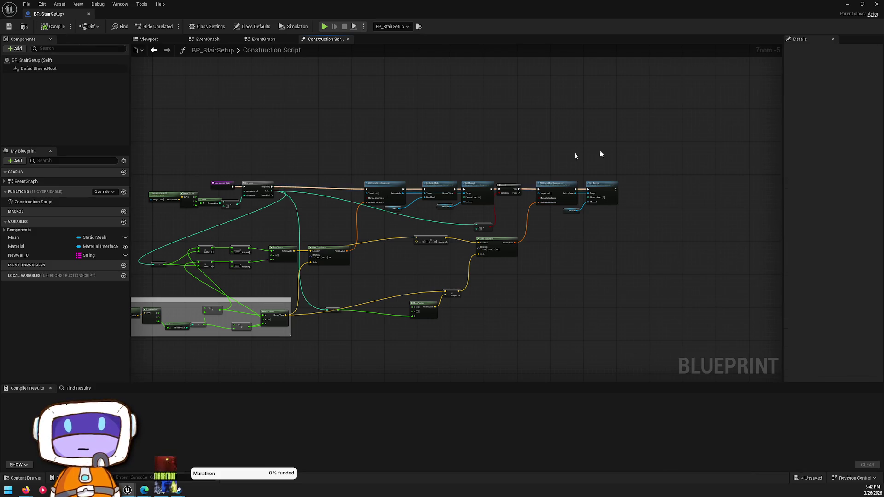
# Save all four modified assets and shift the staircase to Y -1850.
pyautogui.hotkey('alt', 'Tab')
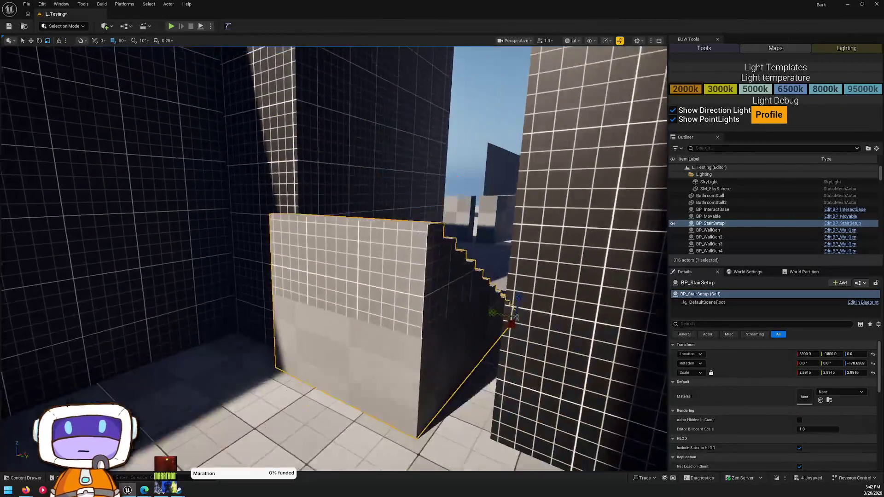
pyautogui.hotkey('ctrl', 'shift', 's')
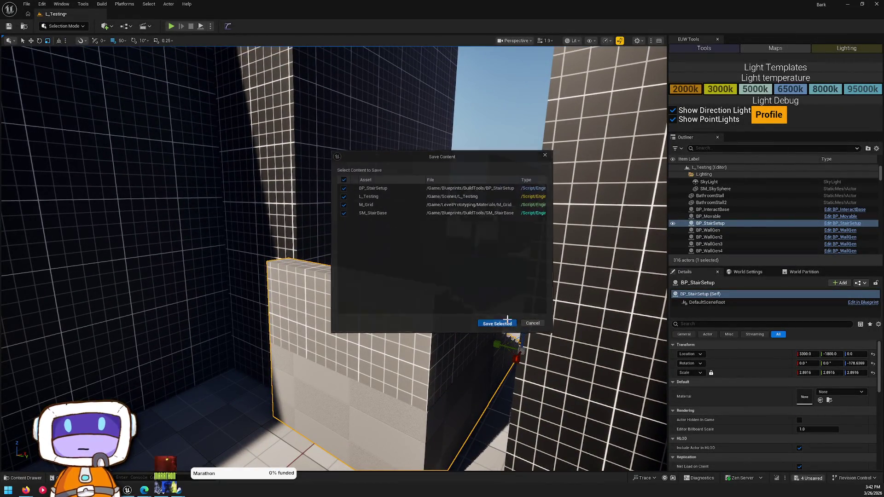
pyautogui.click(512, 324)
pyautogui.moveTo(527, 331); pyautogui.dragTo(510, 316)
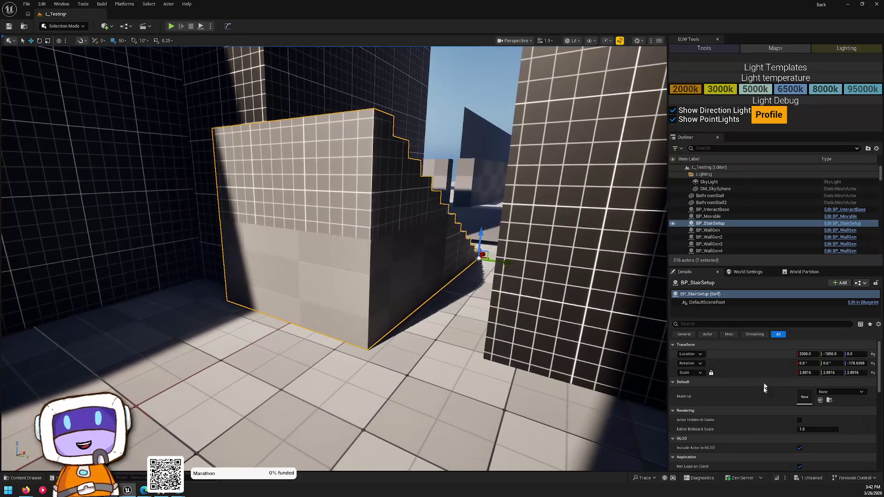
pyautogui.click(863, 302)
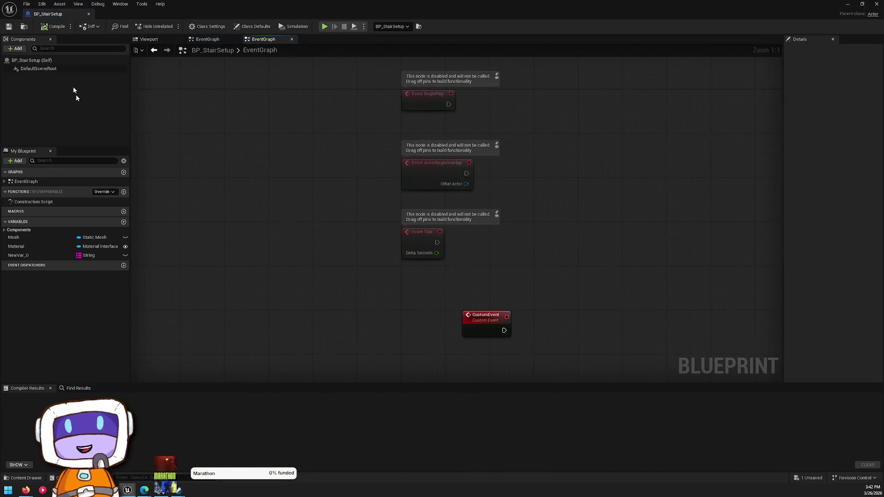
# Inspect the construction script nodes and default the Material variable to MI_GridAligned_Gray.
pyautogui.click(160, 41)
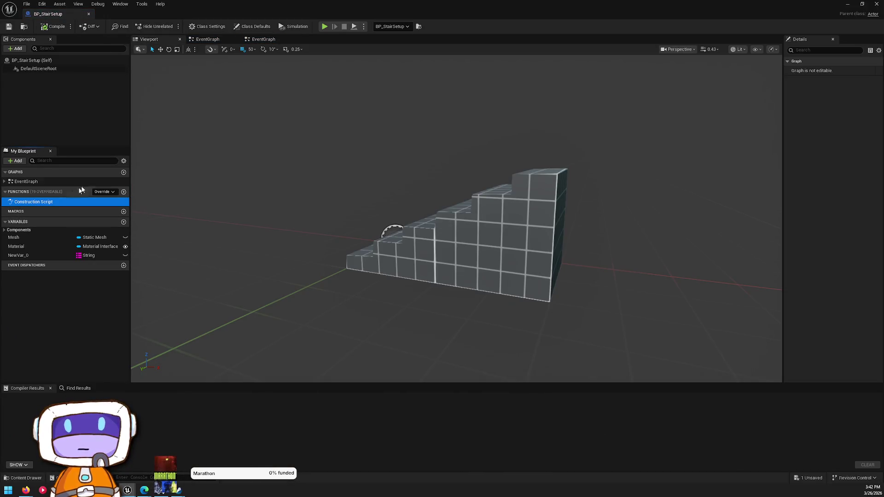
pyautogui.doubleClick(56, 203)
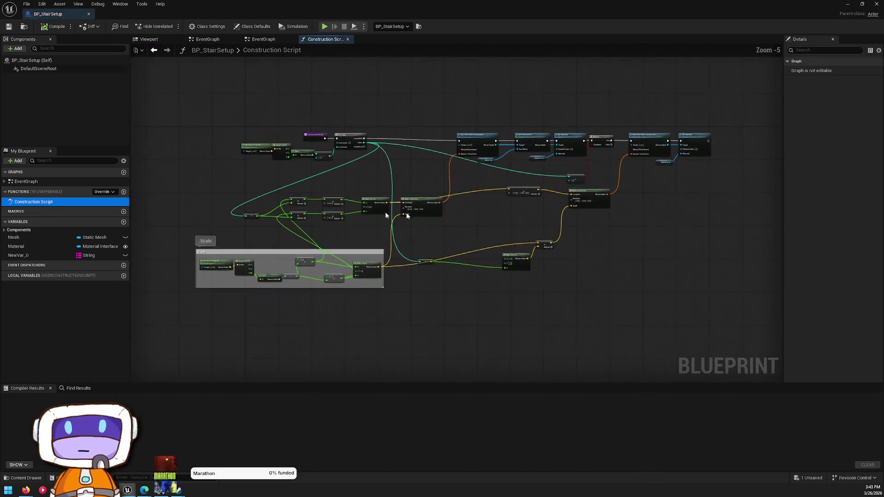
pyautogui.click(386, 136)
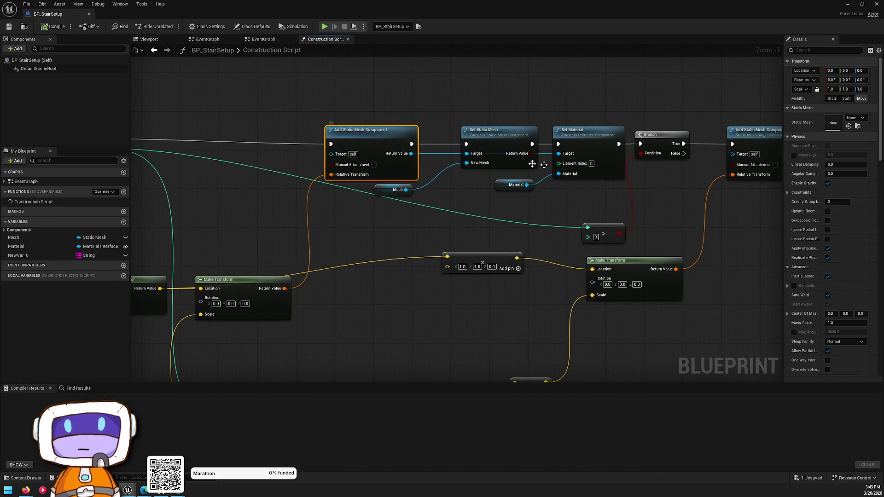
pyautogui.click(382, 193)
pyautogui.moveTo(475, 196); pyautogui.dragTo(317, 204)
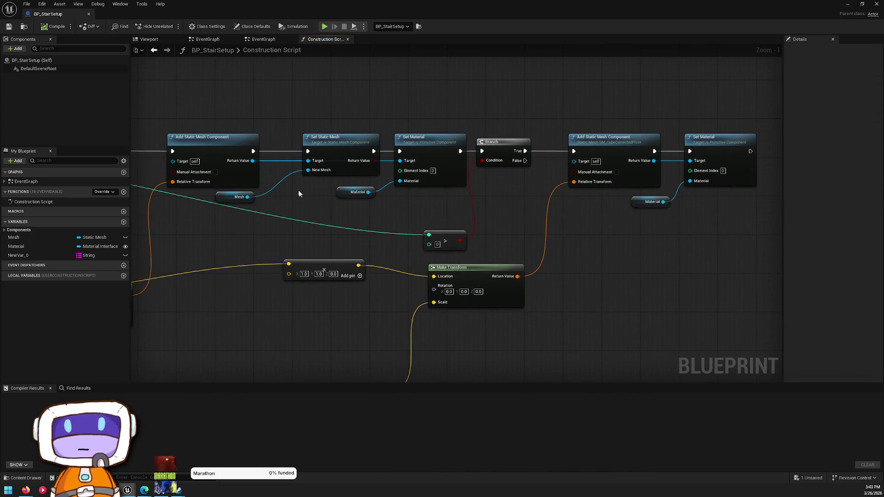
pyautogui.click(343, 197)
pyautogui.click(37, 247)
pyautogui.click(856, 290)
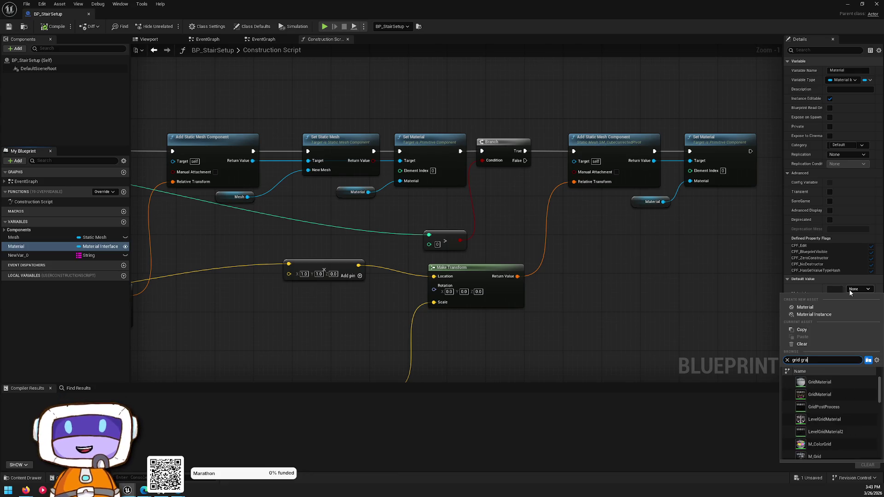
pyautogui.click(831, 382)
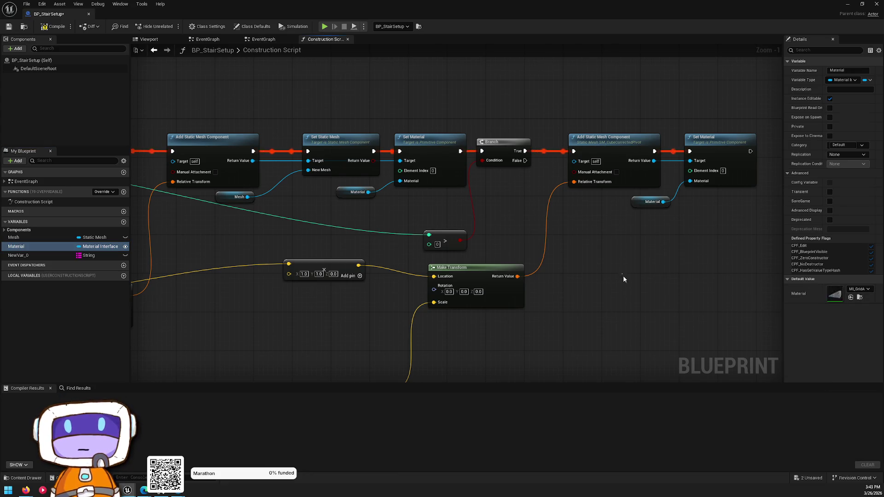
pyautogui.hotkey('alt', 'Tab')
# Fly the camera over the rooftops and alley, then frame the grid-textured staircase.
pyautogui.press('w')
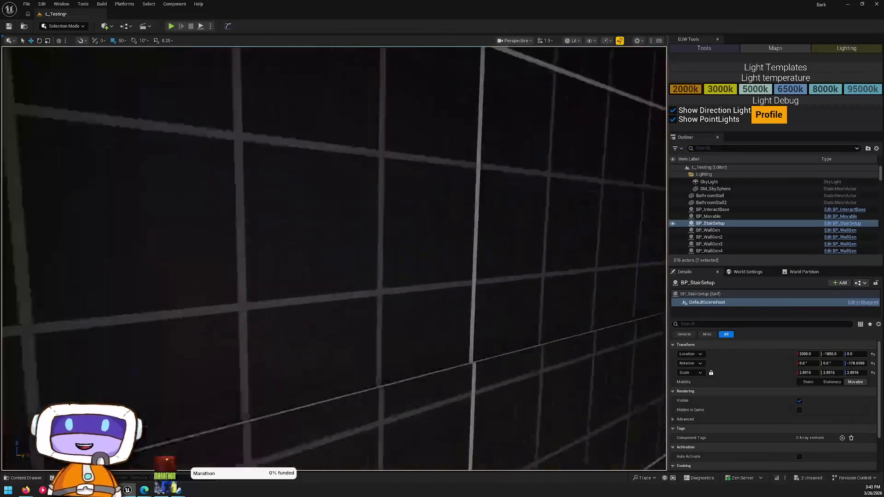
pyautogui.press('w')
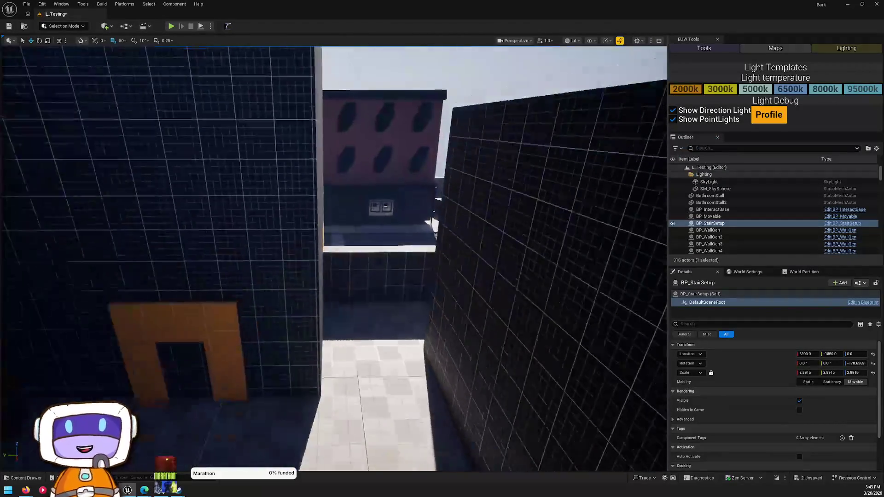
pyautogui.press('w')
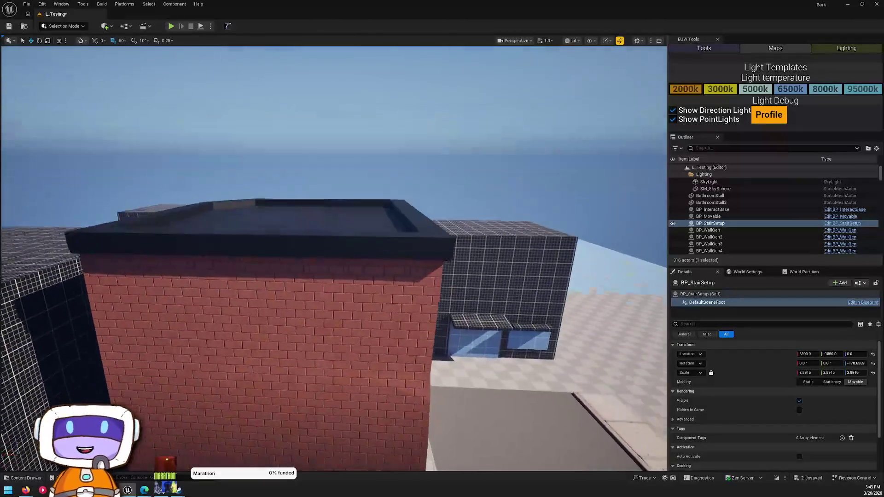
pyautogui.press('w')
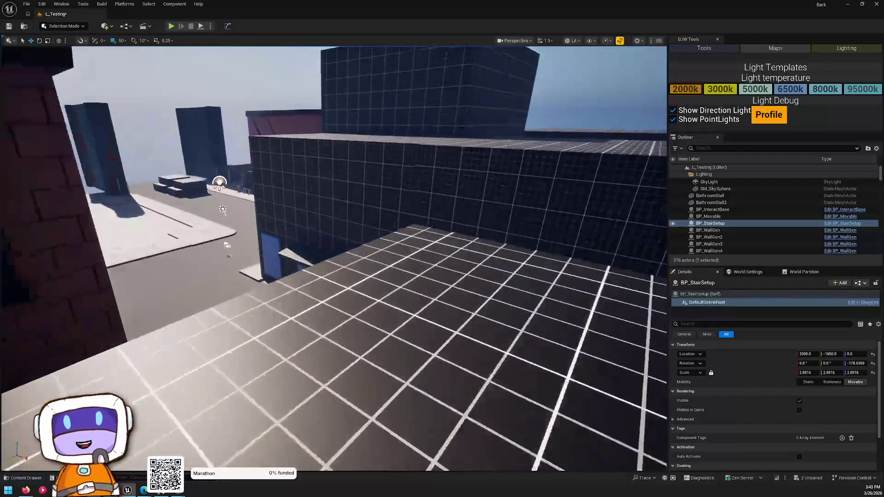
pyautogui.press('f')
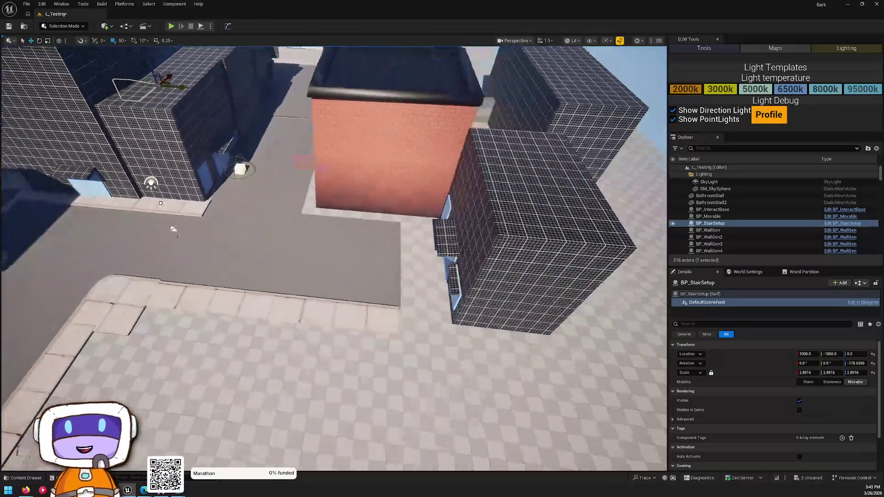
pyautogui.scroll(-5, 379, 249)
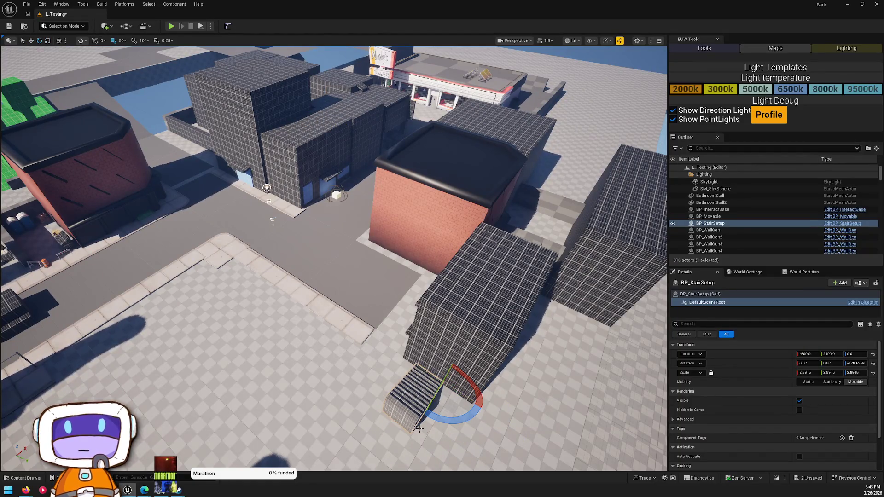
pyautogui.press('f')
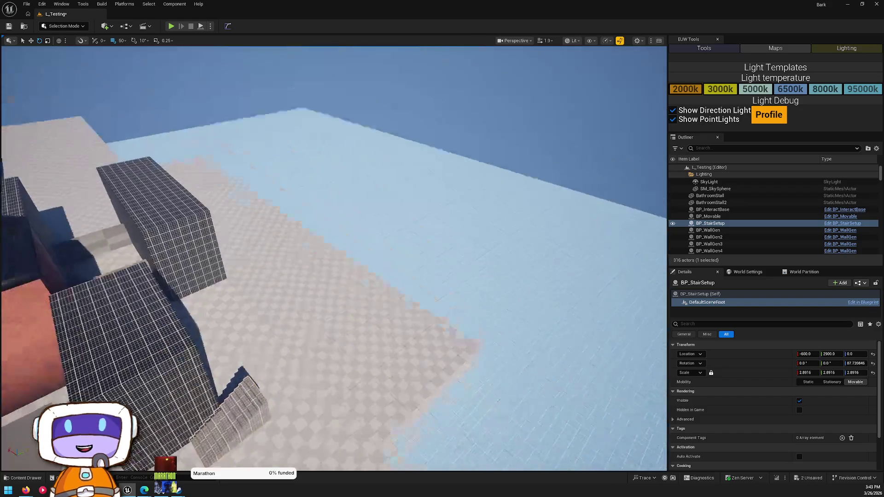
# Turn the staircase about 90° along the wall and scale it to about 1.09 × 1.62 × 1.62.
pyautogui.hotkey('ctrl', 'z')
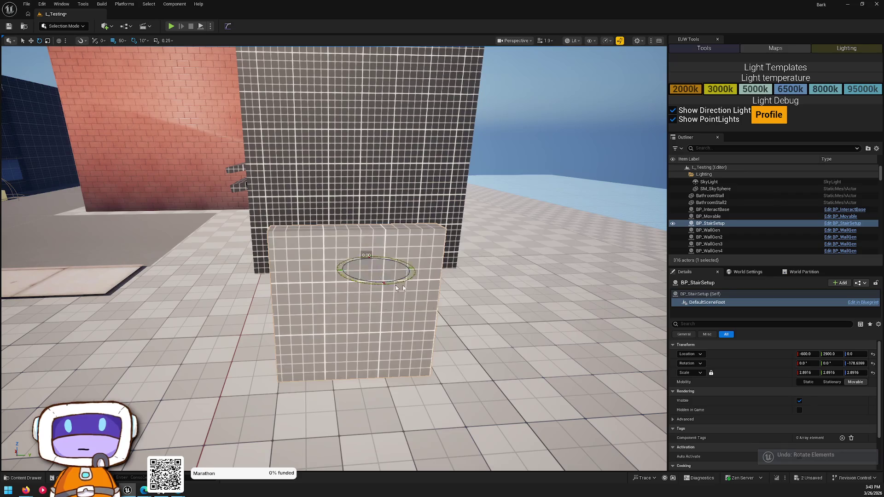
pyautogui.moveTo(382, 287); pyautogui.dragTo(341, 304)
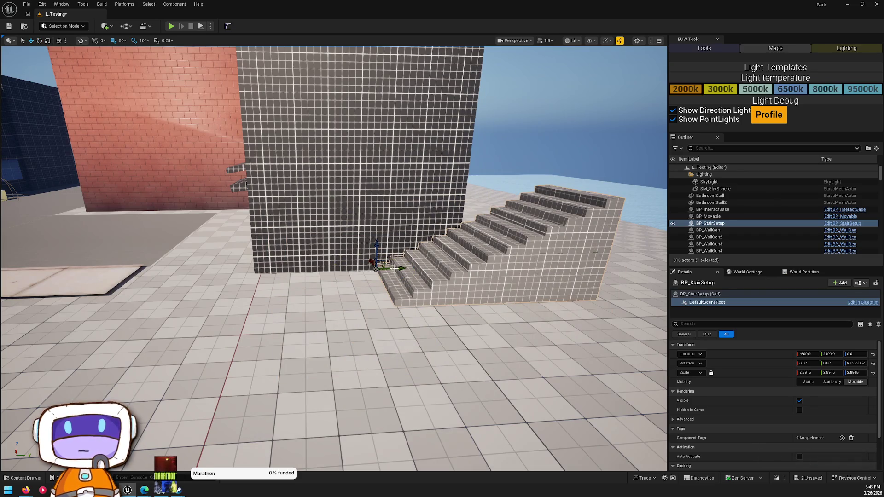
pyautogui.moveTo(399, 269)
pyautogui.mouseDown()
pyautogui.moveTo(337, 269)
pyautogui.moveTo(304, 279)
pyautogui.moveTo(306, 293)
pyautogui.mouseUp()
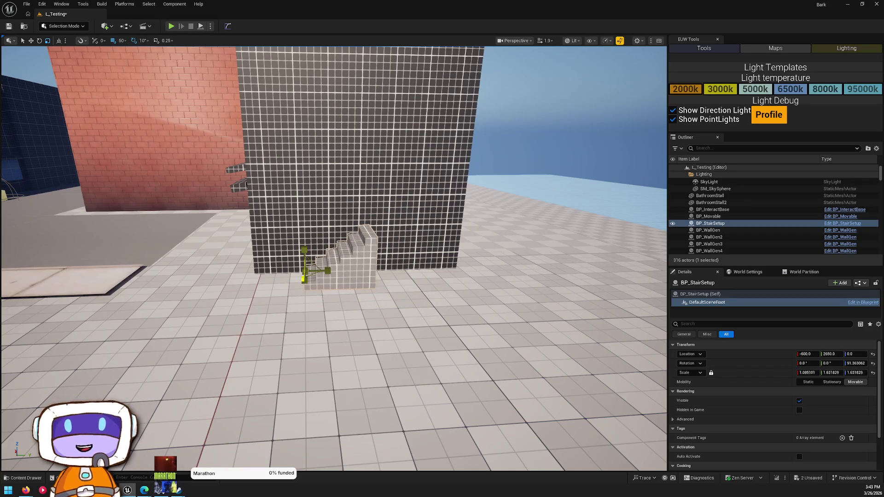
pyautogui.press('w')
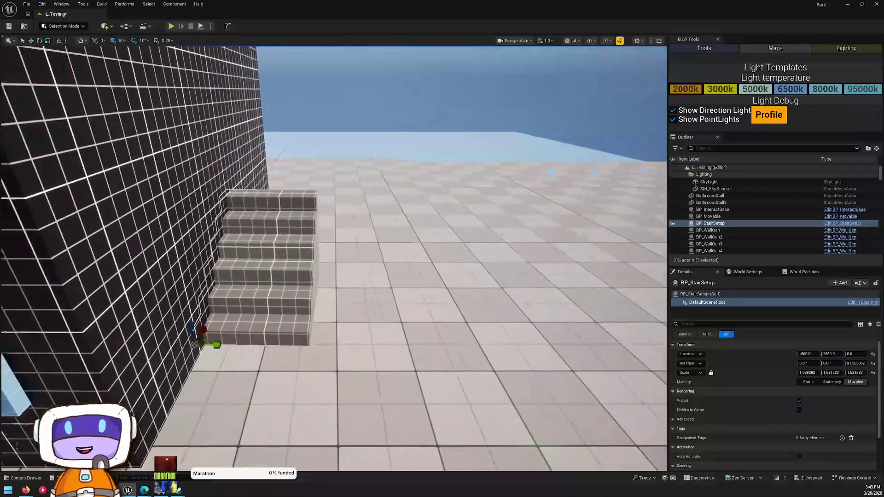
pyautogui.press('s')
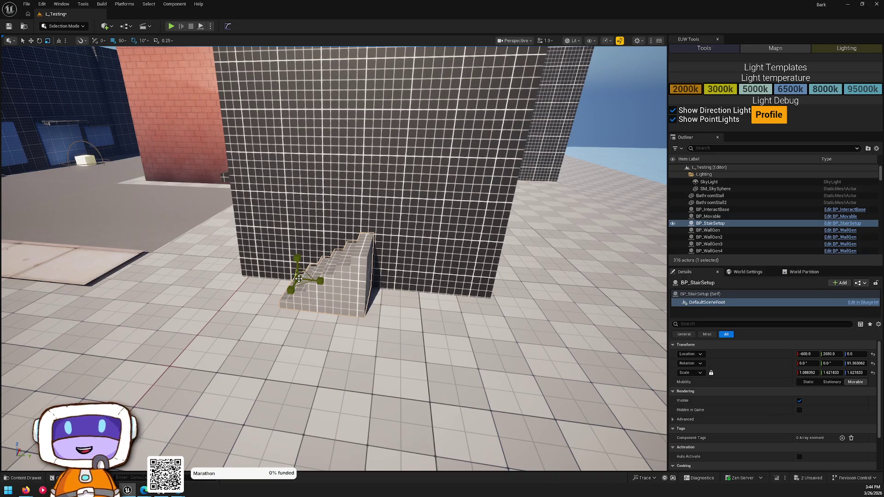
# Widen the grid building block Cube25 and shift it about 250 units along Y.
pyautogui.press('e')
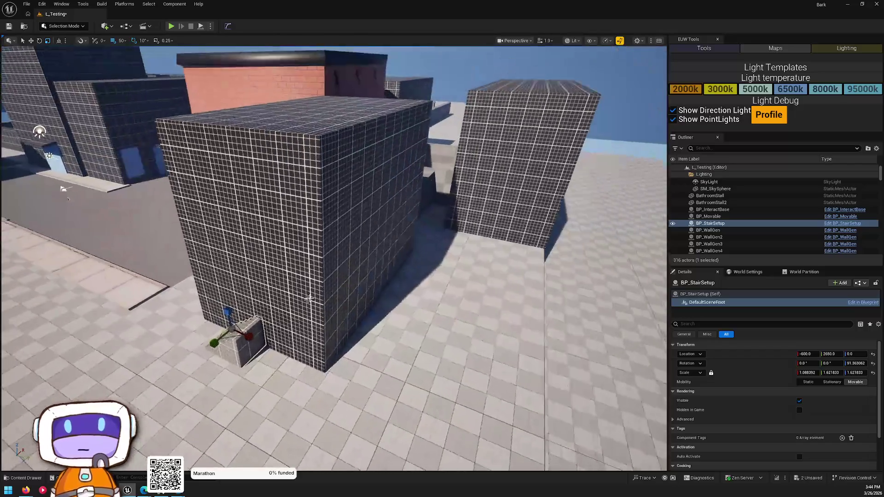
pyautogui.click(308, 299)
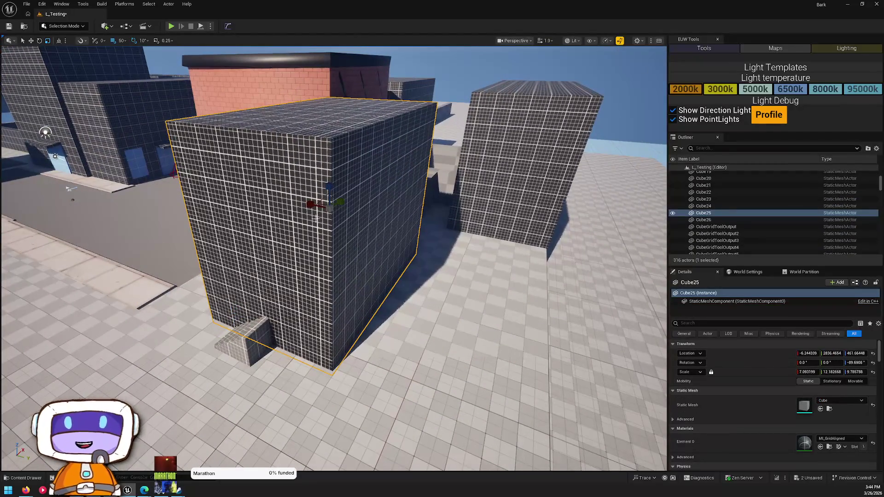
pyautogui.moveTo(353, 217)
pyautogui.mouseDown()
pyautogui.moveTo(369, 207)
pyautogui.moveTo(339, 179)
pyautogui.mouseUp()
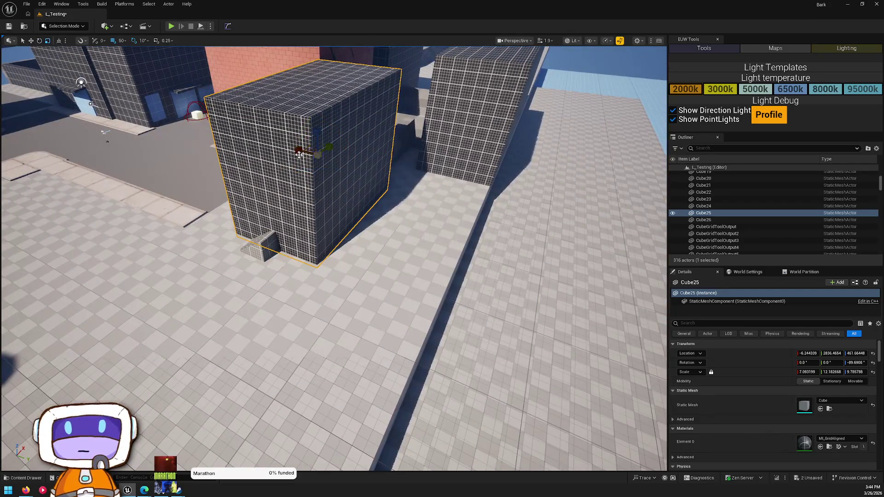
pyautogui.moveTo(299, 149); pyautogui.dragTo(272, 155)
pyautogui.moveTo(340, 163)
pyautogui.mouseDown()
pyautogui.moveTo(436, 182)
pyautogui.moveTo(379, 176)
pyautogui.moveTo(315, 152)
pyautogui.mouseUp()
pyautogui.press('r')
pyautogui.moveTo(386, 170)
pyautogui.mouseDown()
pyautogui.moveTo(341, 161)
pyautogui.moveTo(359, 166)
pyautogui.mouseUp()
pyautogui.scroll(5, 312, 178)
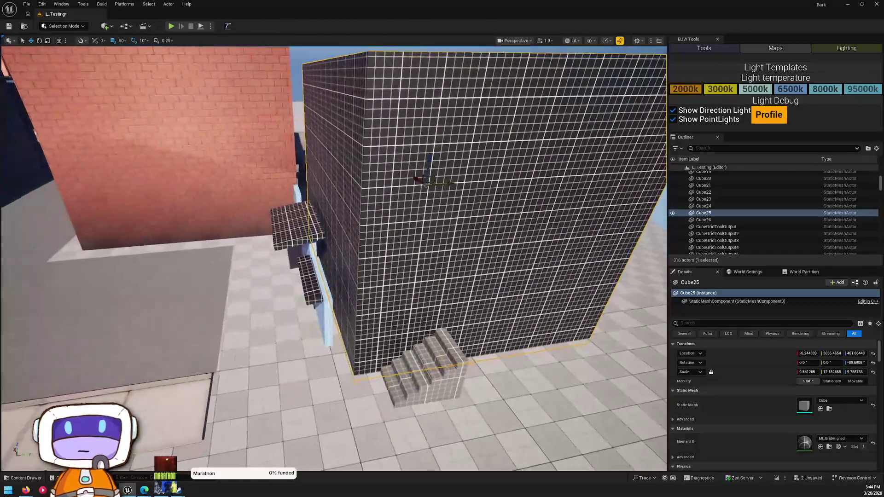
pyautogui.moveTo(448, 185); pyautogui.dragTo(439, 187)
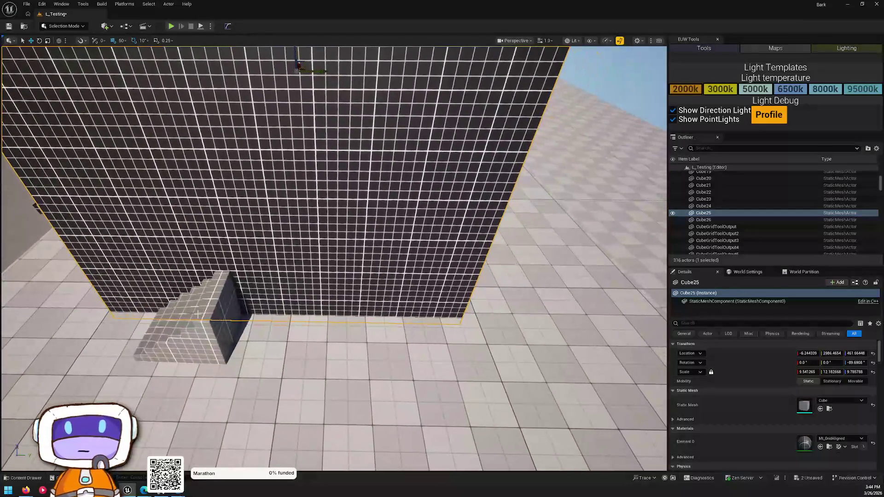
# Slide BP_StairSetup to Y 2900, delete the duplicate BP_StairSetup2, and show the BuildTools content.
pyautogui.click(194, 309)
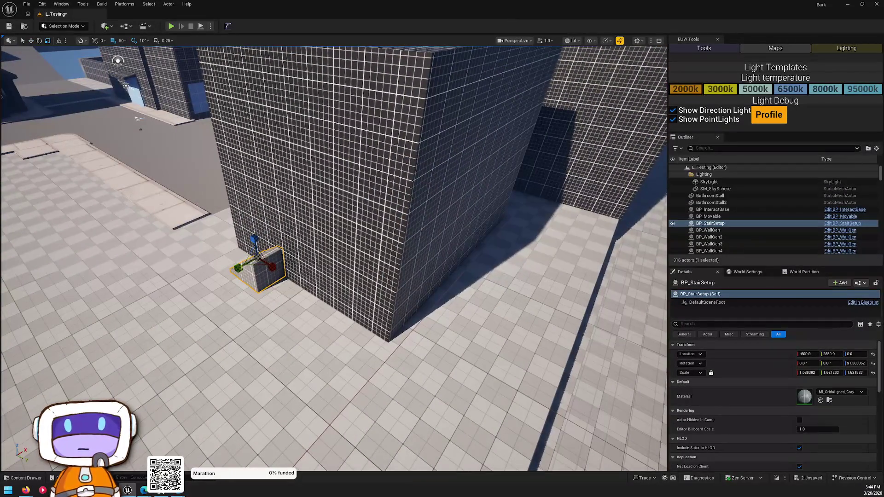
pyautogui.moveTo(274, 269)
pyautogui.mouseDown()
pyautogui.moveTo(305, 293)
pyautogui.moveTo(444, 359)
pyautogui.moveTo(404, 322)
pyautogui.moveTo(393, 329)
pyautogui.moveTo(410, 338)
pyautogui.mouseUp()
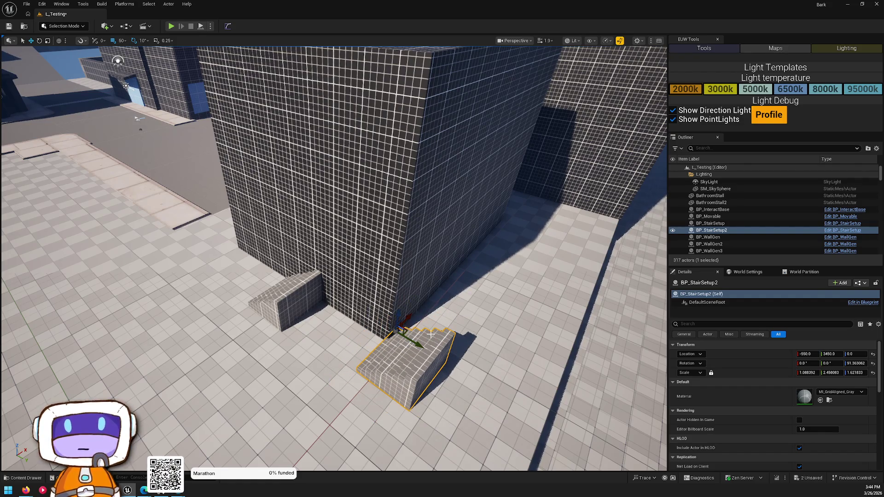
pyautogui.press('Delete')
pyautogui.hotkey('ctrl', 'space')
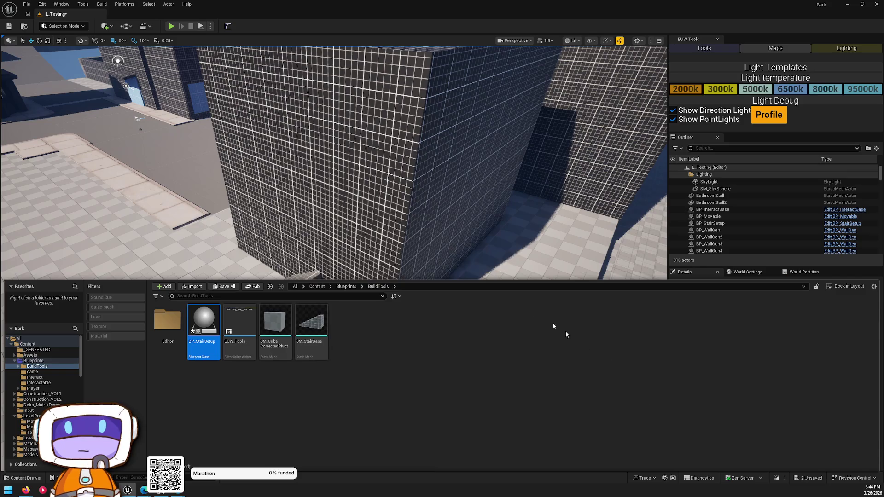
# Place an SM_CubeCorrectedPivot cube beside the building with the MI_GridAligned material.
pyautogui.moveTo(275, 322)
pyautogui.mouseDown()
pyautogui.moveTo(458, 282)
pyautogui.moveTo(375, 355)
pyautogui.moveTo(398, 319)
pyautogui.mouseUp()
pyautogui.press('w')
pyautogui.click(509, 290)
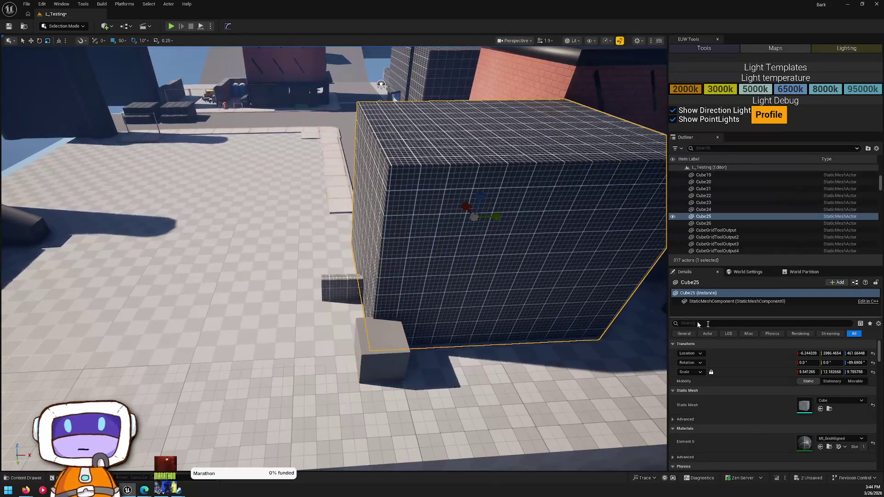
pyautogui.click(820, 446)
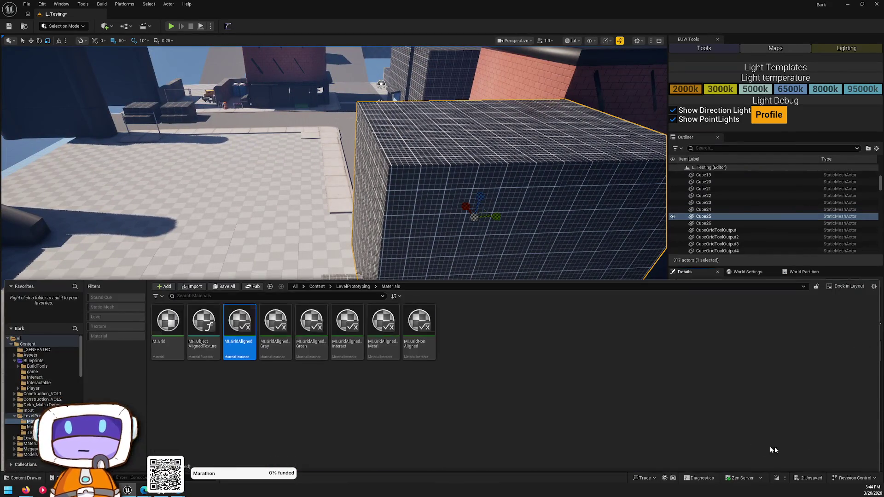
pyautogui.hotkey('ctrl', 'z')
pyautogui.click(820, 447)
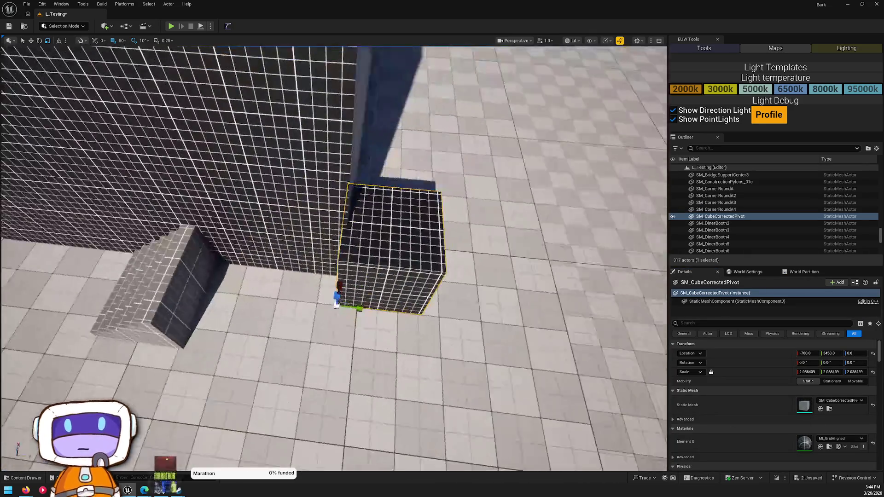
# Stretch the cube into a wide low platform at -860, 3190 with about 14.48 X scale.
pyautogui.moveTo(334, 258)
pyautogui.mouseDown()
pyautogui.moveTo(458, 297)
pyautogui.moveTo(324, 266)
pyautogui.moveTo(320, 315)
pyautogui.moveTo(306, 251)
pyautogui.moveTo(338, 326)
pyautogui.mouseUp()
pyautogui.moveTo(360, 353)
pyautogui.mouseDown()
pyautogui.moveTo(341, 323)
pyautogui.moveTo(249, 272)
pyautogui.moveTo(282, 319)
pyautogui.mouseUp()
pyautogui.moveTo(300, 244)
pyautogui.mouseDown()
pyautogui.moveTo(276, 258)
pyautogui.moveTo(300, 244)
pyautogui.moveTo(332, 253)
pyautogui.mouseUp()
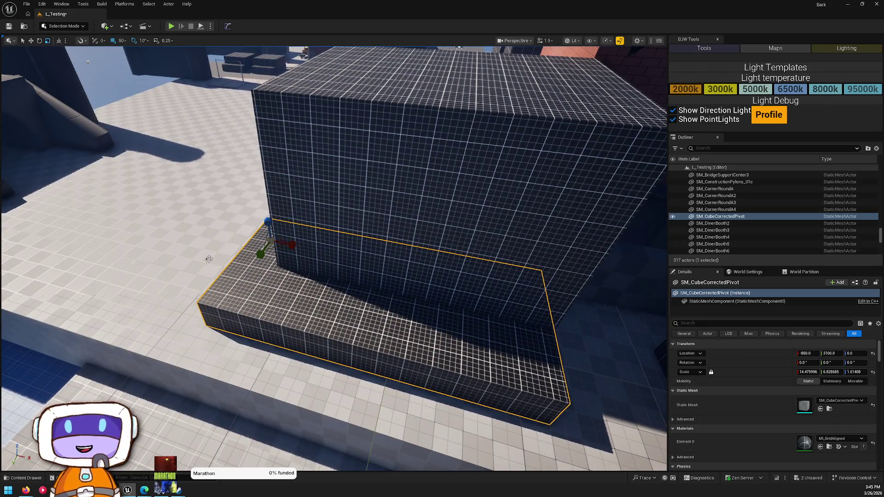
pyautogui.click(215, 255)
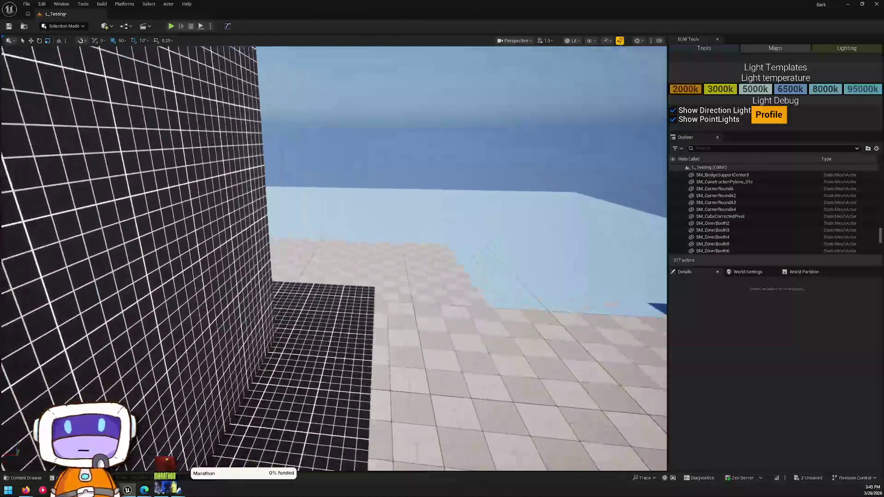
pyautogui.moveTo(333, 258)
pyautogui.mouseDown()
pyautogui.moveTo(322, 258)
pyautogui.moveTo(341, 258)
pyautogui.moveTo(340, 276)
pyautogui.moveTo(276, 298)
pyautogui.mouseUp()
pyautogui.click(340, 277)
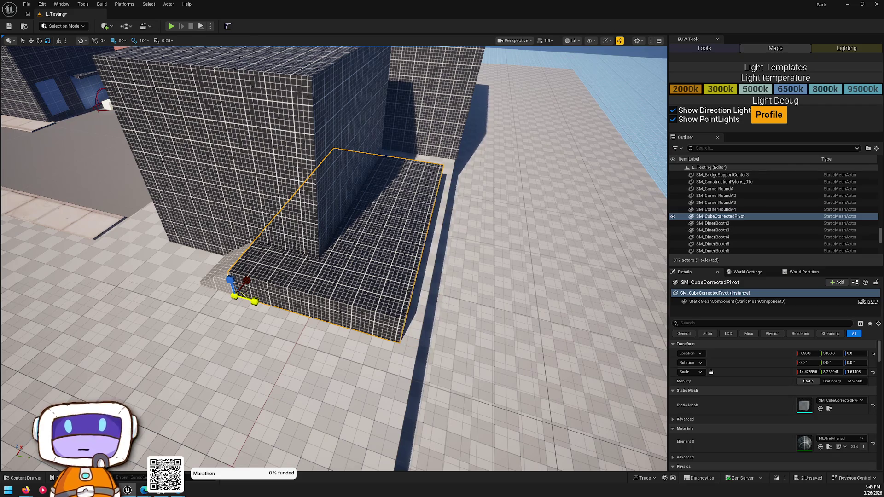
pyautogui.scroll(6, 333, 293)
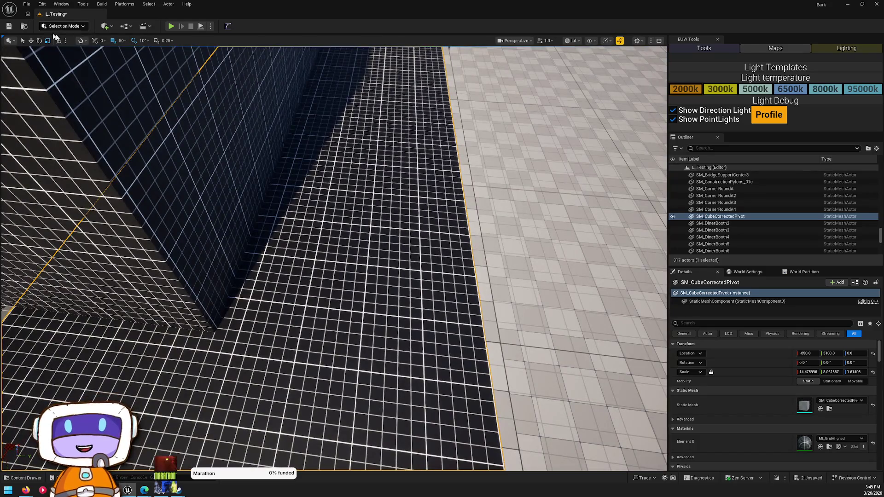
pyautogui.click(105, 26)
pyautogui.moveTo(138, 99)
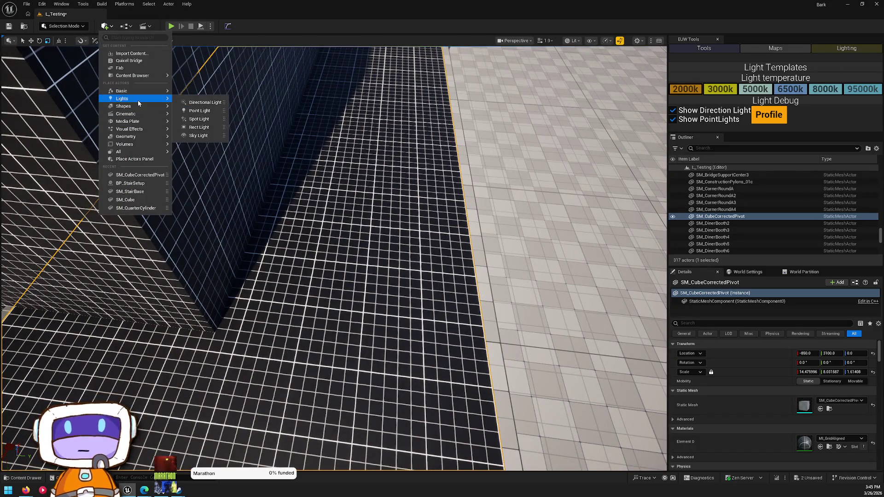
pyautogui.click(188, 106)
pyautogui.moveTo(427, 296)
pyautogui.mouseDown()
pyautogui.moveTo(336, 252)
pyautogui.moveTo(339, 273)
pyautogui.mouseUp()
pyautogui.press('f')
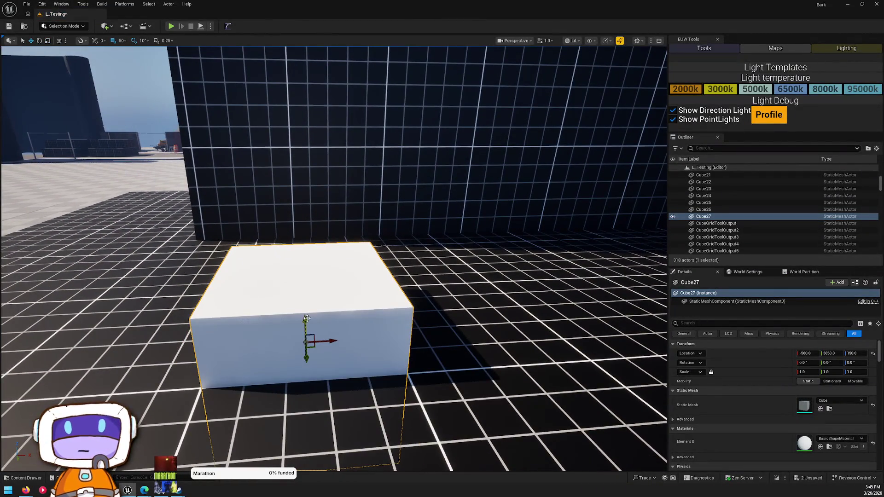
pyautogui.moveTo(307, 319); pyautogui.dragTo(304, 245)
pyautogui.scroll(-10, 302, 202)
pyautogui.moveTo(352, 270); pyautogui.dragTo(285, 277)
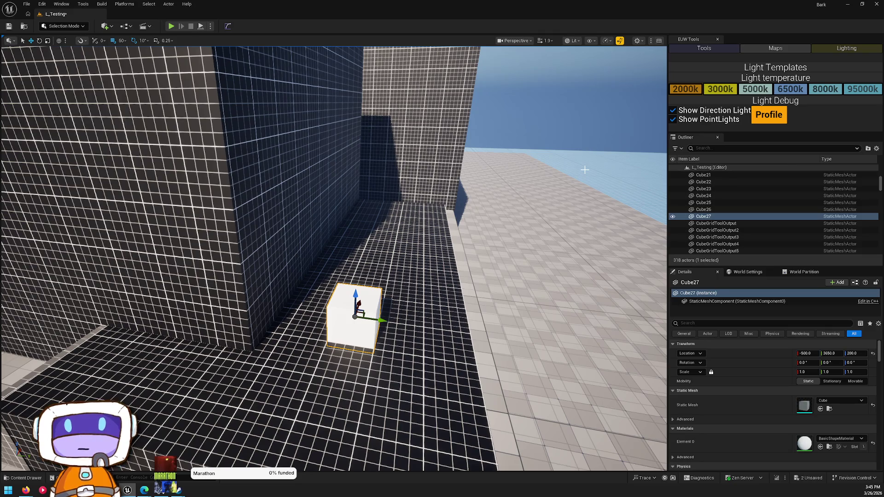
pyautogui.press('Delete')
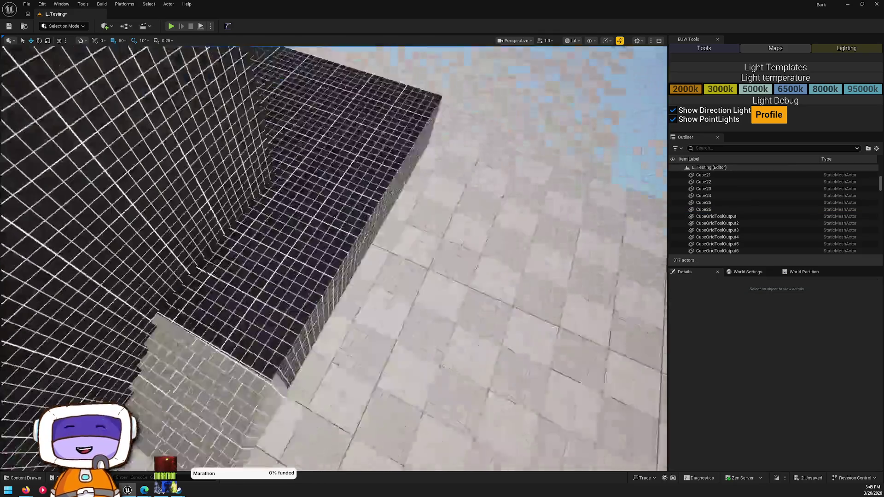
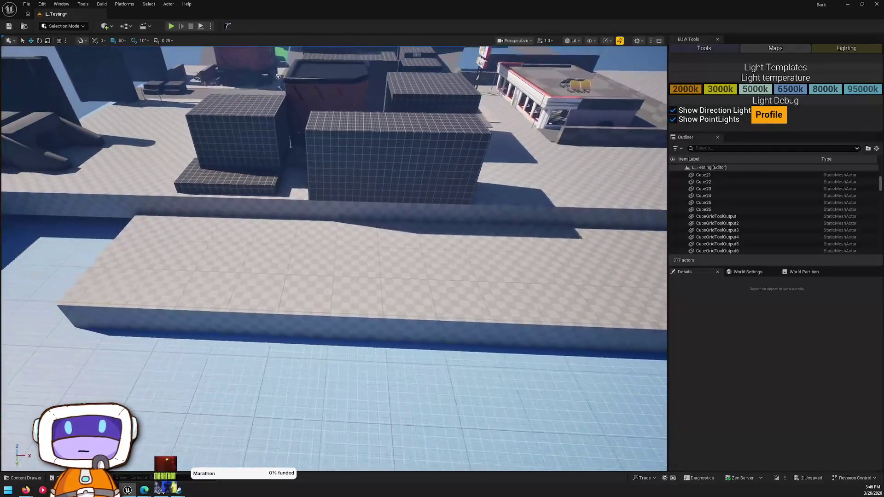
# Select and inspect the low grid block SM_CubeCorrectedPivot beside the tall building.
pyautogui.click(382, 212)
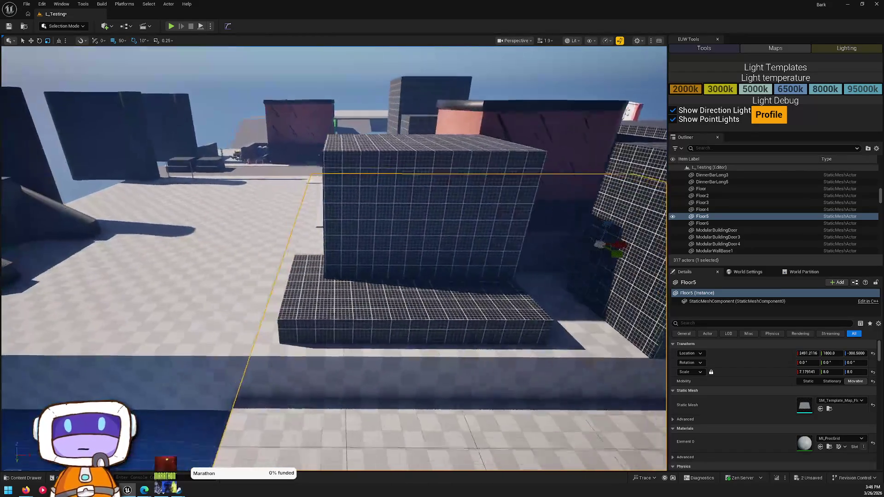
pyautogui.press('Escape')
pyautogui.moveTo(289, 295)
pyautogui.mouseDown()
pyautogui.moveTo(155, 312)
pyautogui.moveTo(458, 320)
pyautogui.moveTo(369, 318)
pyautogui.mouseUp()
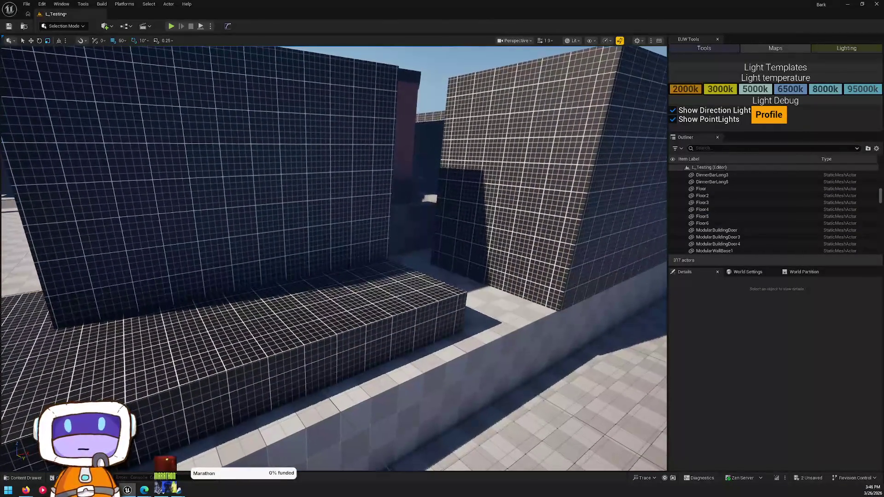
pyautogui.click(138, 299)
pyautogui.moveTo(138, 299); pyautogui.dragTo(327, 310)
pyautogui.hotkey('ctrl', 'space')
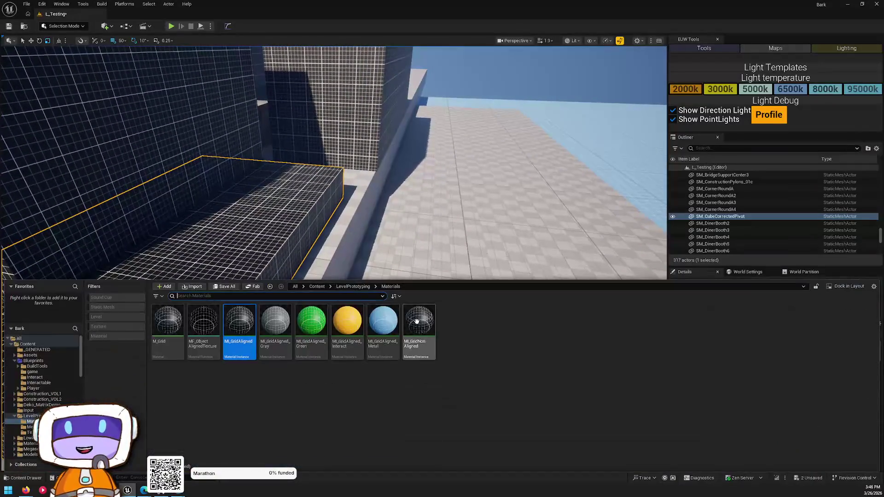
pyautogui.hotkey('ctrl', 'space')
pyautogui.moveTo(606, 376)
pyautogui.mouseDown()
pyautogui.moveTo(580, 347)
pyautogui.moveTo(586, 323)
pyautogui.moveTo(617, 372)
pyautogui.mouseUp()
pyautogui.moveTo(546, 273); pyautogui.dragTo(548, 277)
pyautogui.click(141, 308)
pyautogui.moveTo(142, 307); pyautogui.dragTo(221, 261)
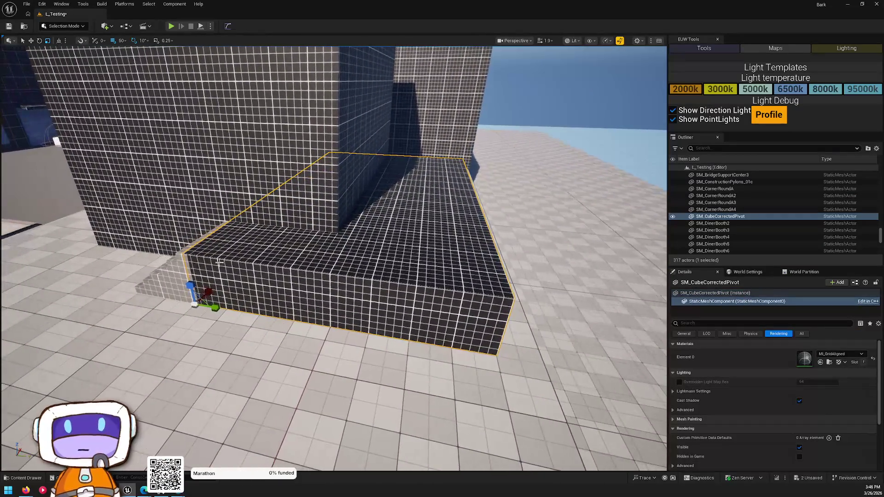
pyautogui.moveTo(367, 280); pyautogui.dragTo(397, 316)
# Drag the BP_WallGen blueprint from the Content folder onto the grid block's corner.
pyautogui.hotkey('ctrl', 'space')
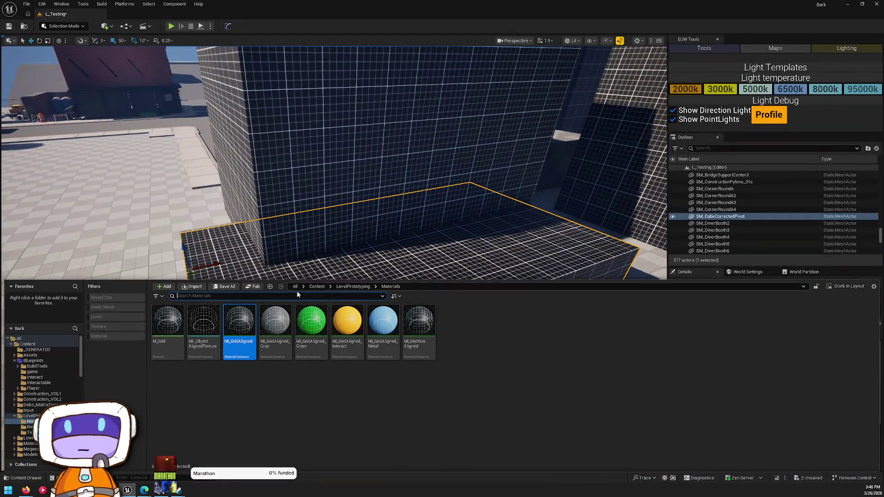
pyautogui.click(316, 286)
pyautogui.hotkey('ctrl', 'space')
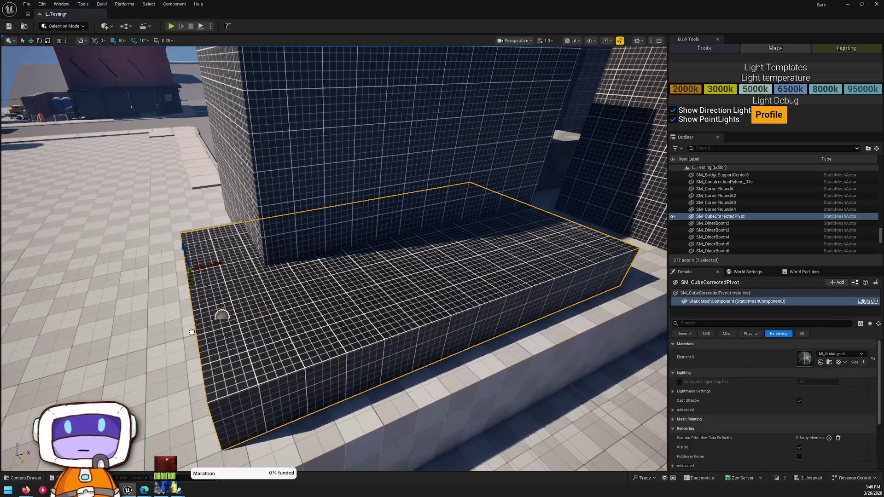
pyautogui.moveTo(221, 375); pyautogui.dragTo(225, 362)
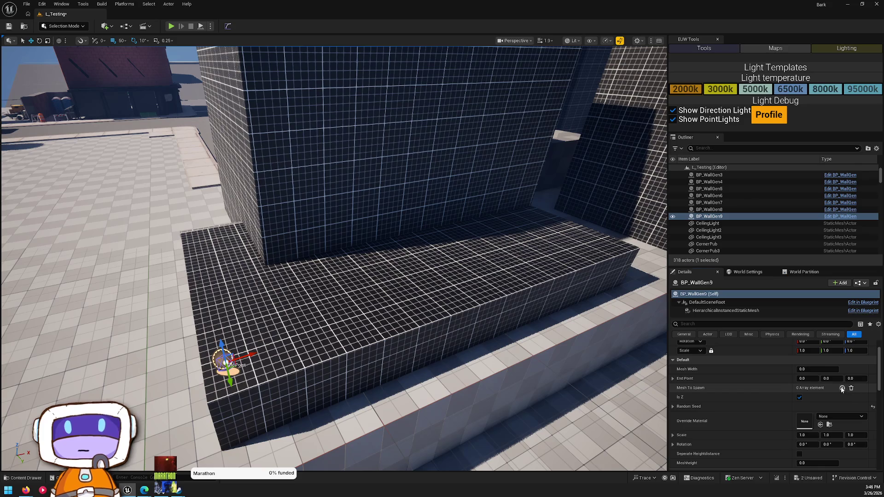
# Add an SM_CubeCorrectedPivot entry to Mesh To Spawn and set Mesh Width to 100.
pyautogui.click(841, 388)
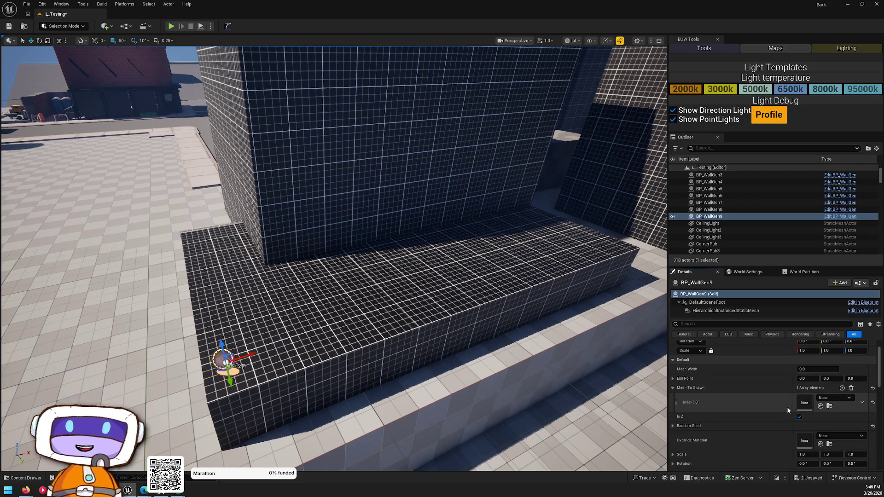
pyautogui.click(829, 399)
pyautogui.write('cube')
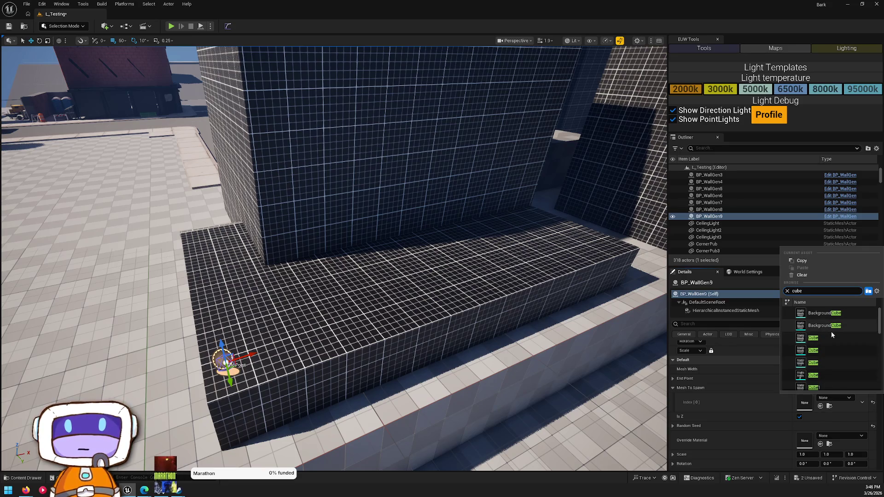
pyautogui.write('pivot')
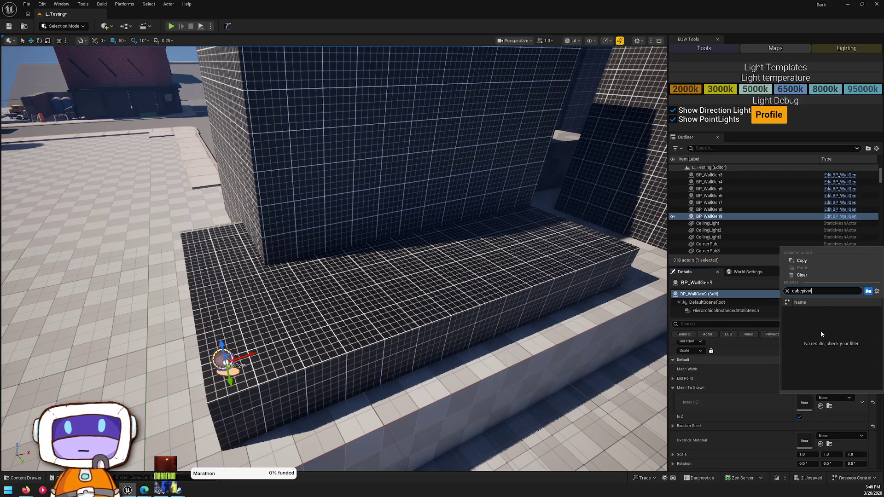
pyautogui.press('BackSpace')
pyautogui.press('BackSpace')
pyautogui.press('BackSpace')
pyautogui.press('BackSpace')
pyautogui.press('BackSpace')
pyautogui.write(' piv')
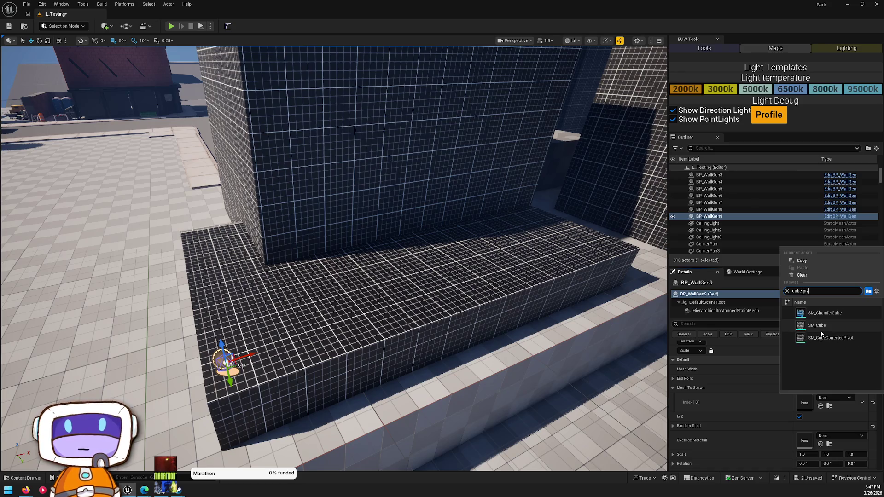
pyautogui.click(827, 313)
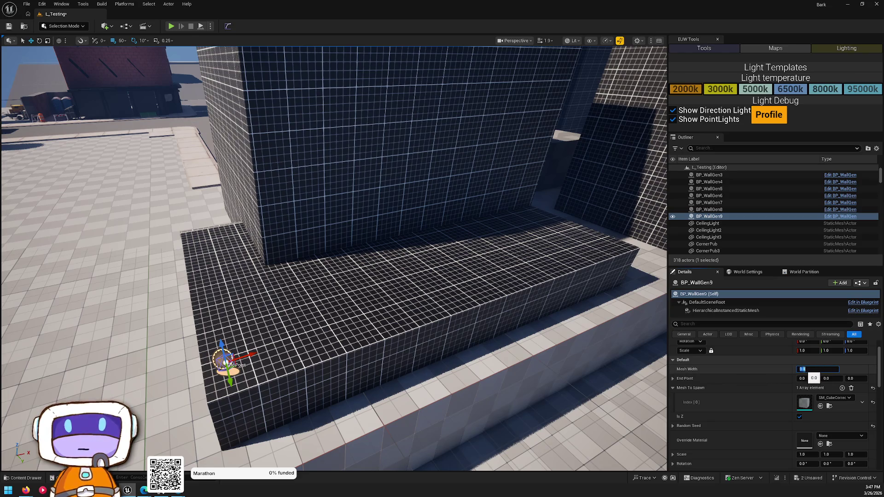
pyautogui.press('Return')
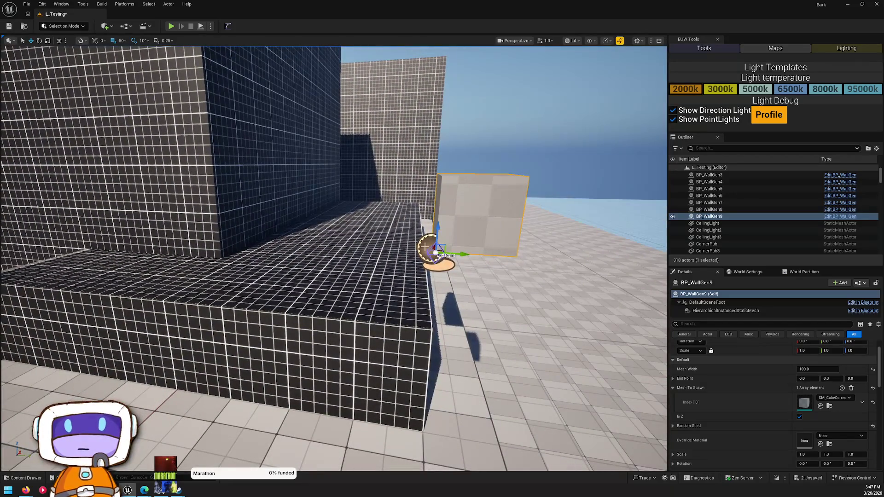
# Lower the wall generator to Z 150 and slide it left to X -850 on the ledge.
pyautogui.moveTo(437, 235); pyautogui.dragTo(359, 317)
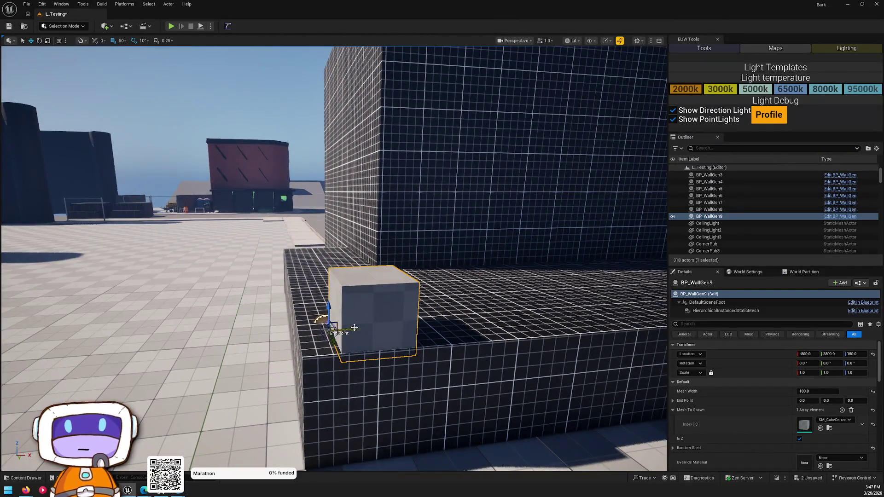
pyautogui.moveTo(354, 327); pyautogui.dragTo(315, 330)
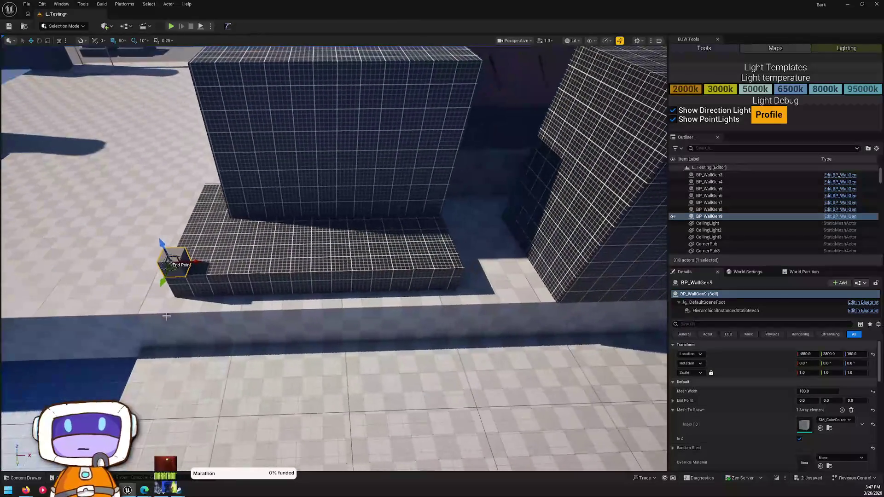
pyautogui.moveTo(194, 266)
pyautogui.mouseDown()
pyautogui.moveTo(426, 267)
pyautogui.moveTo(258, 267)
pyautogui.mouseUp()
pyautogui.hotkey('ctrl', 'z')
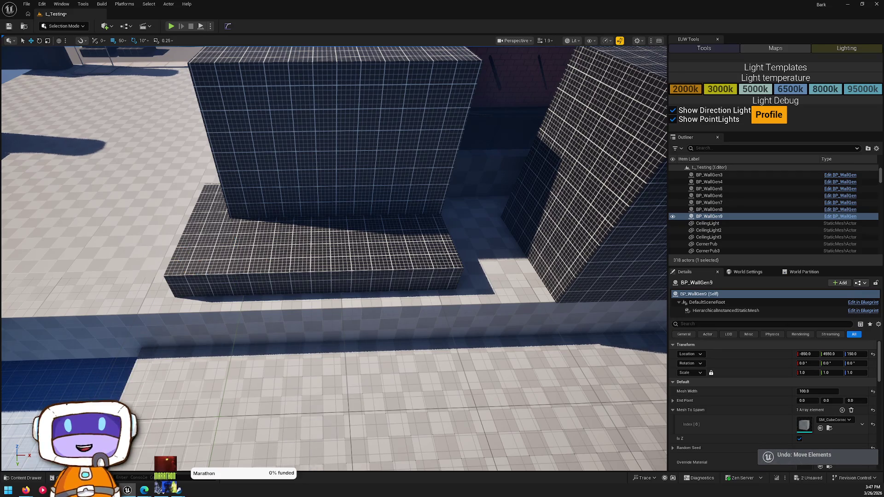
# Turn off Is Z and stretch the End Point along the terrace ledge.
pyautogui.click(800, 437)
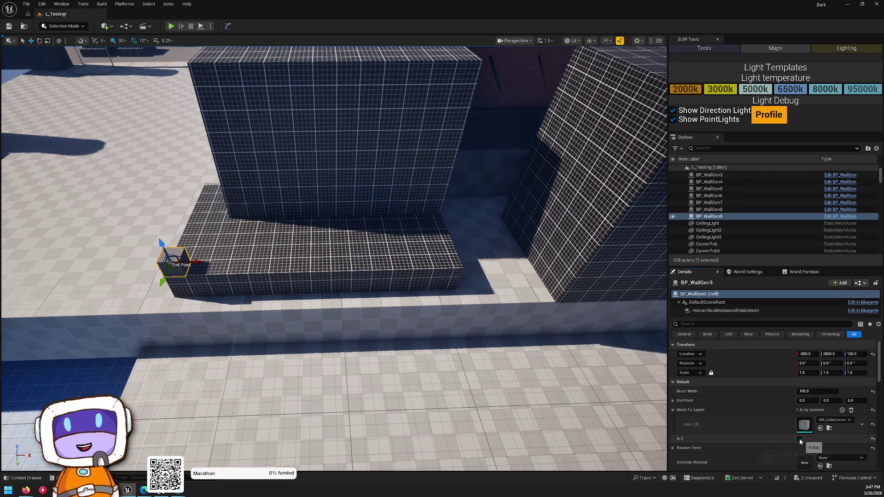
pyautogui.moveTo(194, 264)
pyautogui.mouseDown()
pyautogui.moveTo(456, 266)
pyautogui.moveTo(447, 265)
pyautogui.mouseUp()
pyautogui.hotkey('ctrl', 'z')
pyautogui.moveTo(399, 308); pyautogui.dragTo(416, 258)
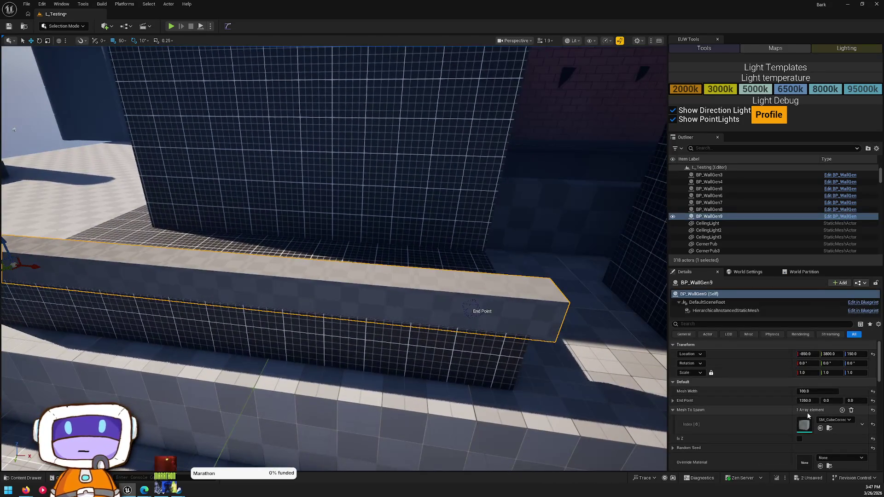
pyautogui.scroll(-2, 810, 405)
pyautogui.scroll(-2, 813, 397)
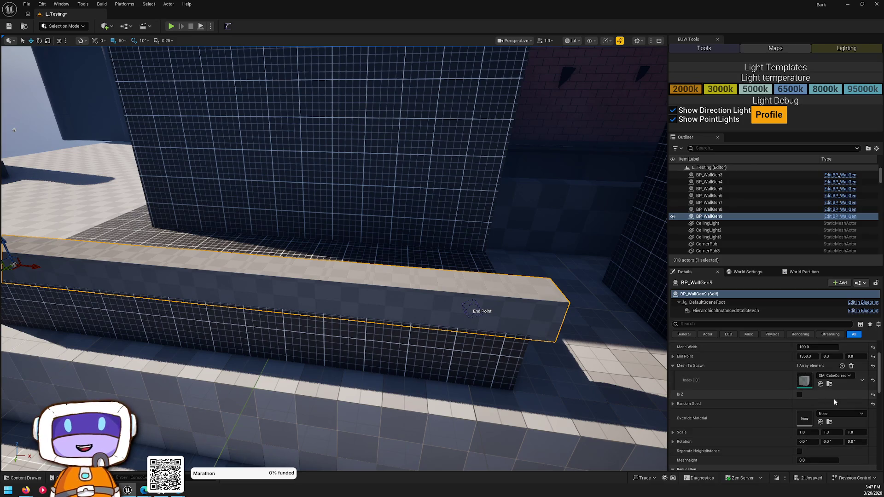
pyautogui.click(808, 411)
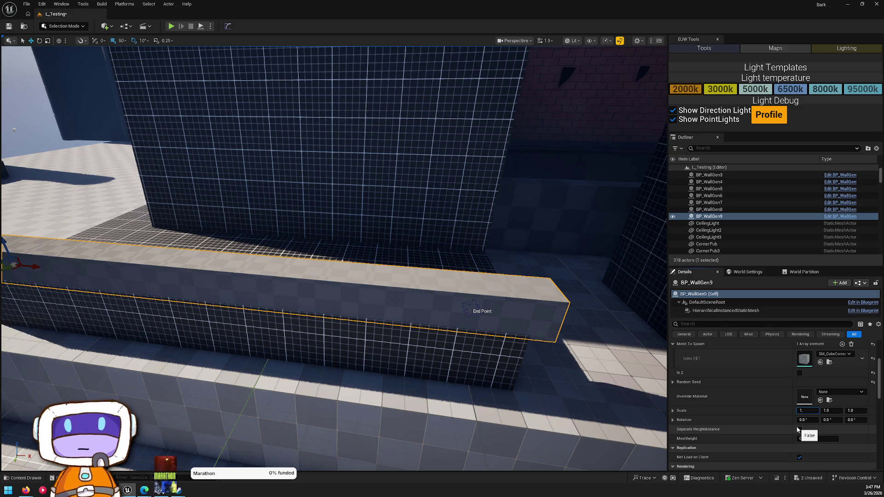
pyautogui.write('2')
# Set the spawned mesh Scale X and Y to 0.2 to make thin posts.
pyautogui.press('Tab')
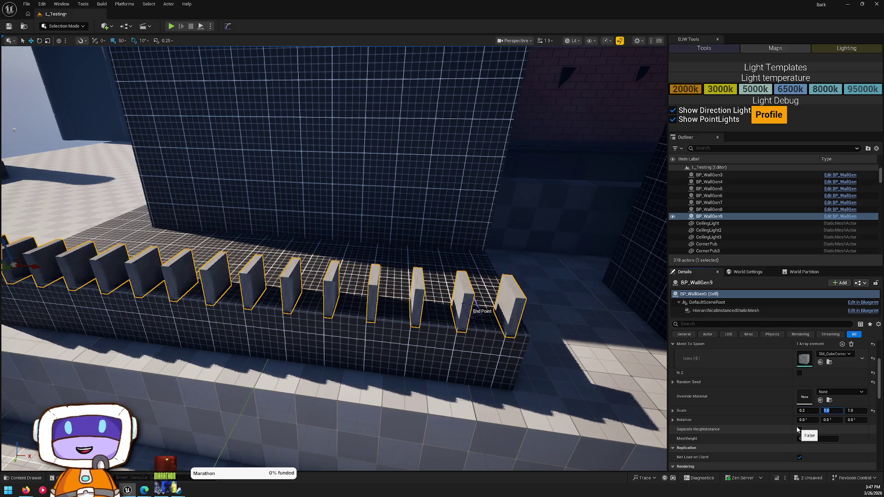
pyautogui.write('2')
pyautogui.write('0.2')
pyautogui.press('Return')
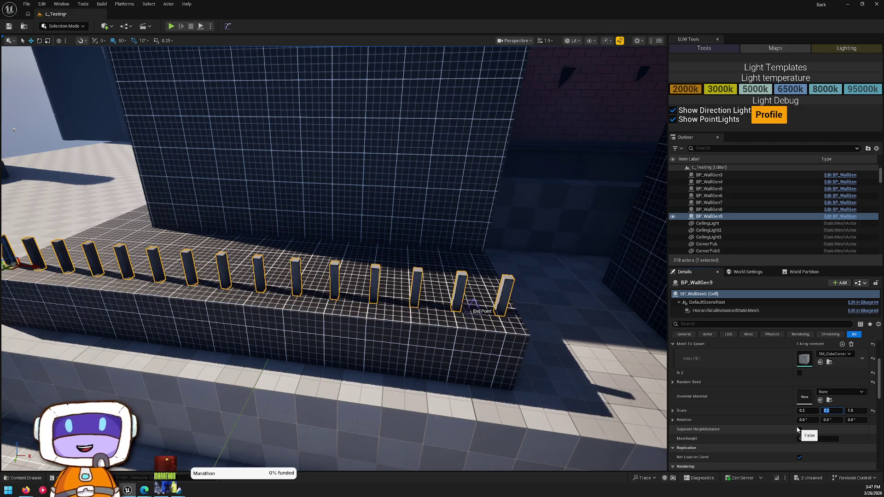
pyautogui.moveTo(332, 231)
pyautogui.mouseDown()
pyautogui.moveTo(322, 258)
pyautogui.moveTo(258, 235)
pyautogui.moveTo(212, 237)
pyautogui.mouseUp()
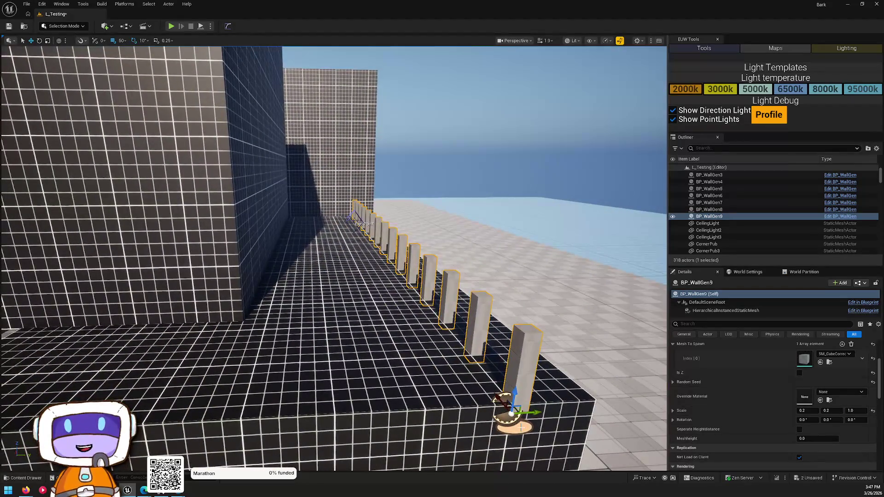
pyautogui.press('Escape')
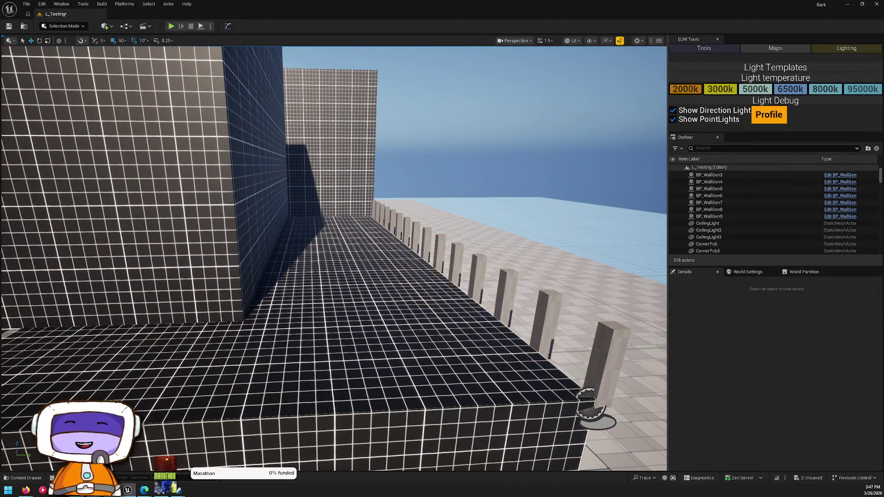
# Nudge BP_WallGen9 along Y to 3681.63 so the posts line the ledge edge.
pyautogui.moveTo(533, 413); pyautogui.dragTo(506, 349)
pyautogui.moveTo(331, 230)
pyautogui.mouseDown()
pyautogui.moveTo(299, 237)
pyautogui.moveTo(391, 239)
pyautogui.mouseUp()
pyautogui.moveTo(275, 350)
pyautogui.mouseDown()
pyautogui.moveTo(368, 336)
pyautogui.moveTo(530, 335)
pyautogui.mouseUp()
pyautogui.click(295, 331)
pyautogui.click(531, 334)
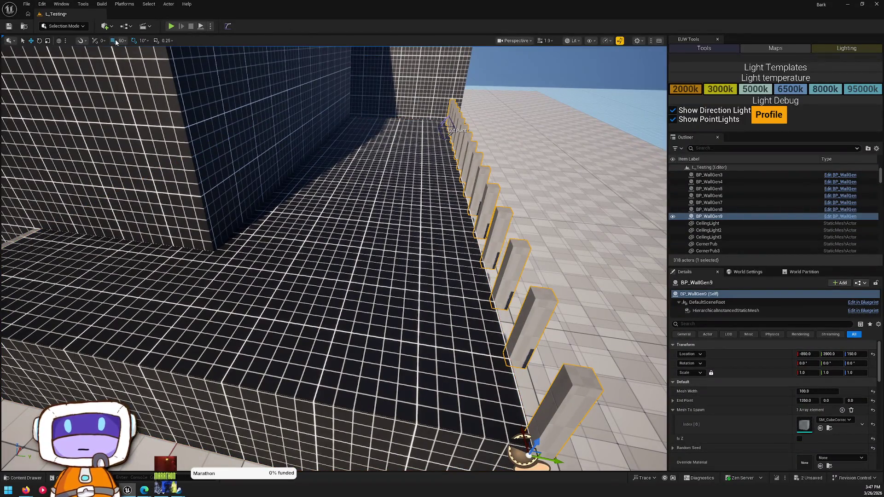
pyautogui.moveTo(555, 459)
pyautogui.mouseDown()
pyautogui.moveTo(515, 438)
pyautogui.moveTo(414, 433)
pyautogui.mouseUp()
pyautogui.press('Escape')
pyautogui.moveTo(353, 60); pyautogui.dragTo(452, 223)
# Set BP_WallGen9's Mesh Width to 200 to space the posts farther apart.
pyautogui.click(443, 193)
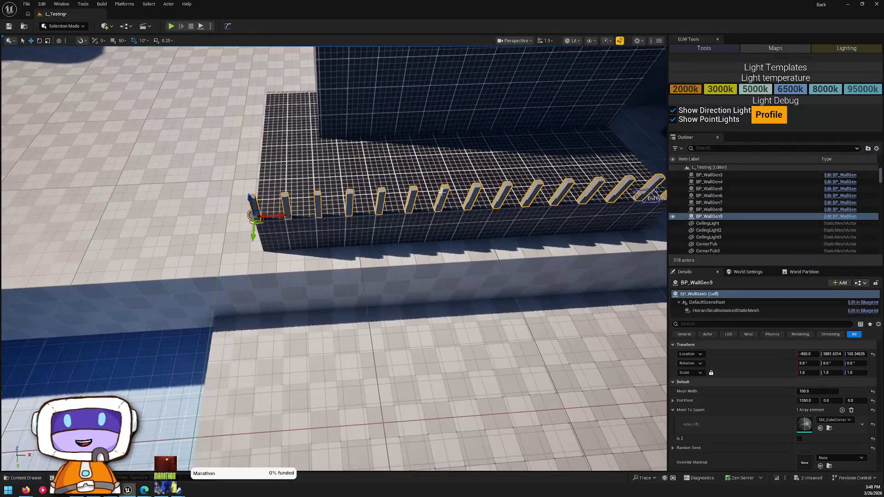
pyautogui.click(818, 391)
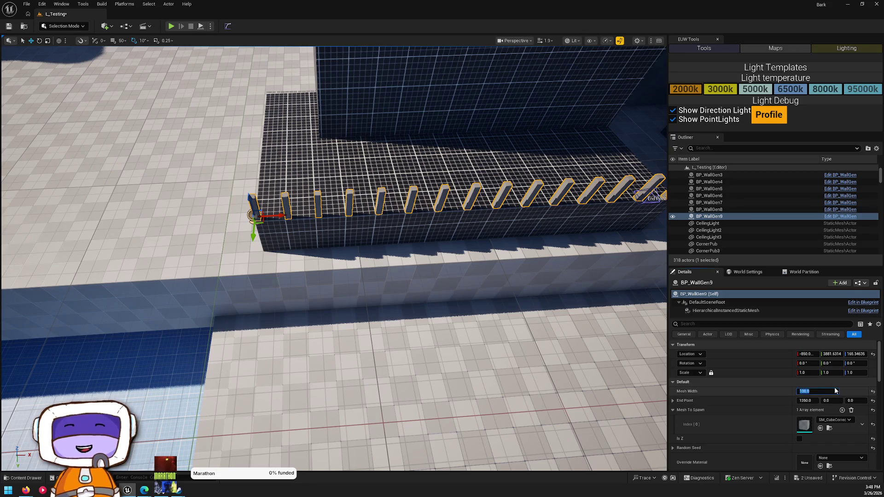
pyautogui.write('200')
pyautogui.press('Return')
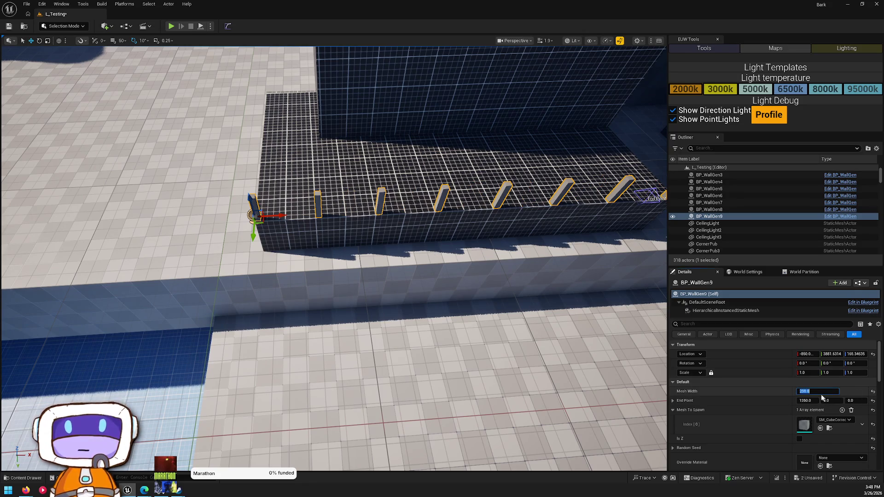
pyautogui.press('Escape')
pyautogui.scroll(3, 424, 233)
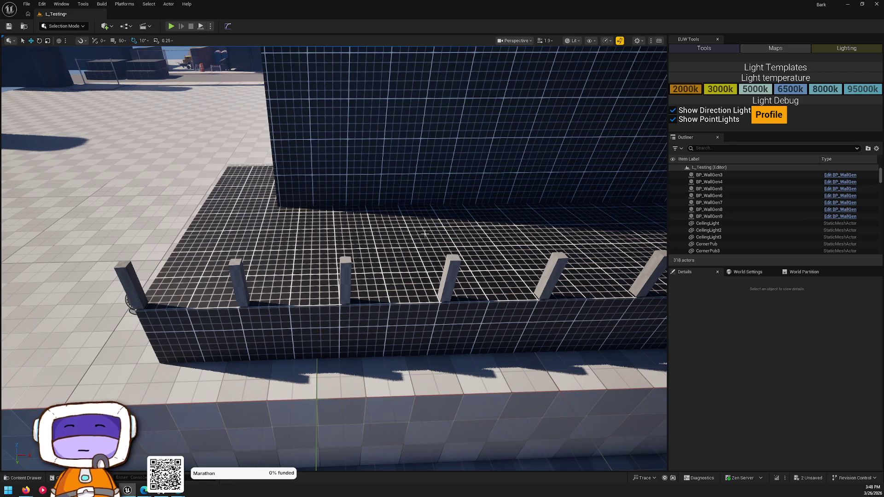
# Duplicate the post row rotated -90° along the left edge and shorten it.
pyautogui.moveTo(466, 123); pyautogui.dragTo(265, 305)
pyautogui.click(263, 306)
pyautogui.press('e')
pyautogui.moveTo(238, 347)
pyautogui.mouseDown()
pyautogui.moveTo(253, 318)
pyautogui.moveTo(248, 325)
pyautogui.mouseUp()
pyautogui.moveTo(267, 193); pyautogui.dragTo(253, 200)
pyautogui.moveTo(230, 228)
pyautogui.mouseDown()
pyautogui.moveTo(346, 252)
pyautogui.moveTo(336, 247)
pyautogui.mouseUp()
pyautogui.click(487, 268)
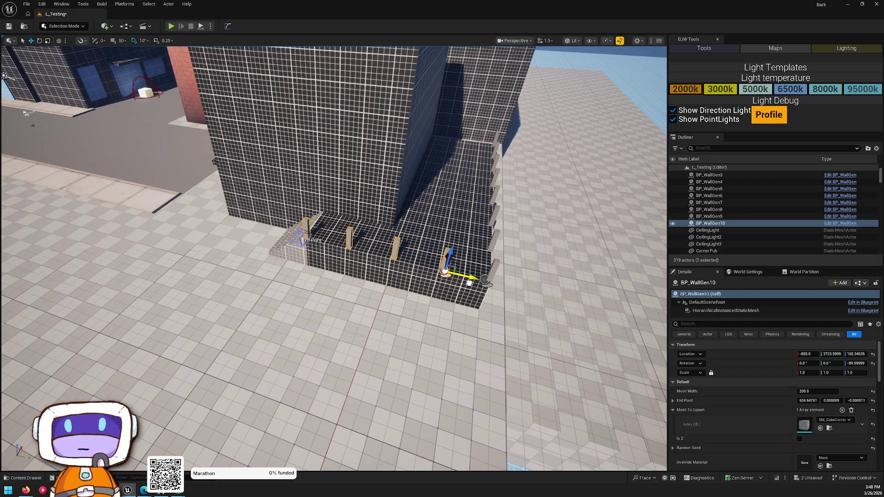
# Alt-drag BP_WallGen10 to create BP_WallGen11 at the far terrace corner.
pyautogui.press('Escape')
pyautogui.moveTo(469, 281)
pyautogui.mouseDown()
pyautogui.moveTo(332, 268)
pyautogui.moveTo(323, 251)
pyautogui.mouseUp()
pyautogui.click(330, 253)
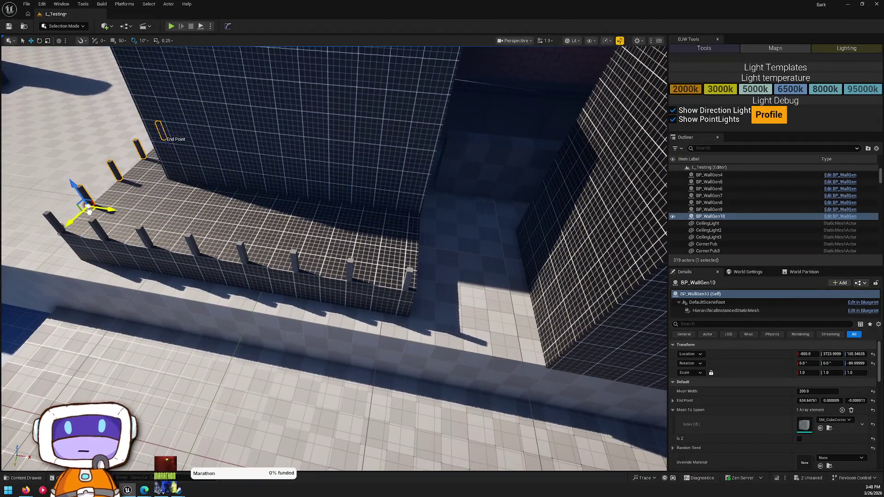
pyautogui.keyDown('alt'); pyautogui.moveTo(89, 211); pyautogui.dragTo(435, 282); pyautogui.keyUp('alt')
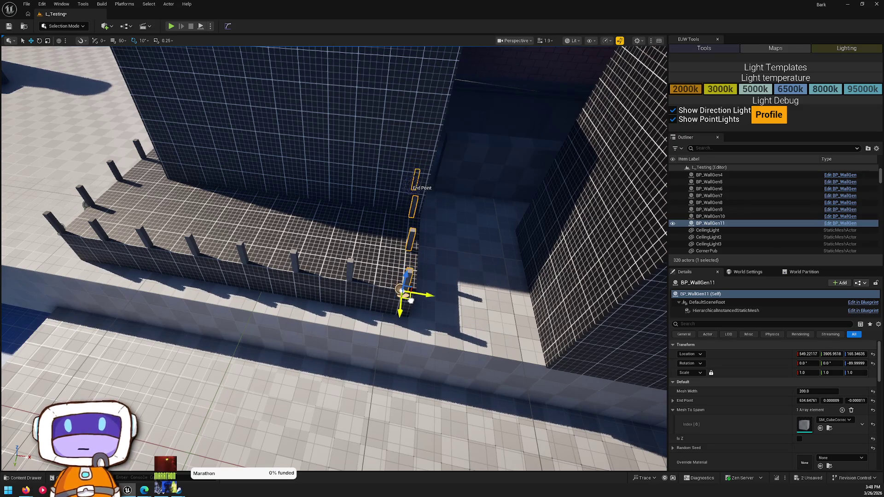
pyautogui.moveTo(364, 266); pyautogui.dragTo(279, 283)
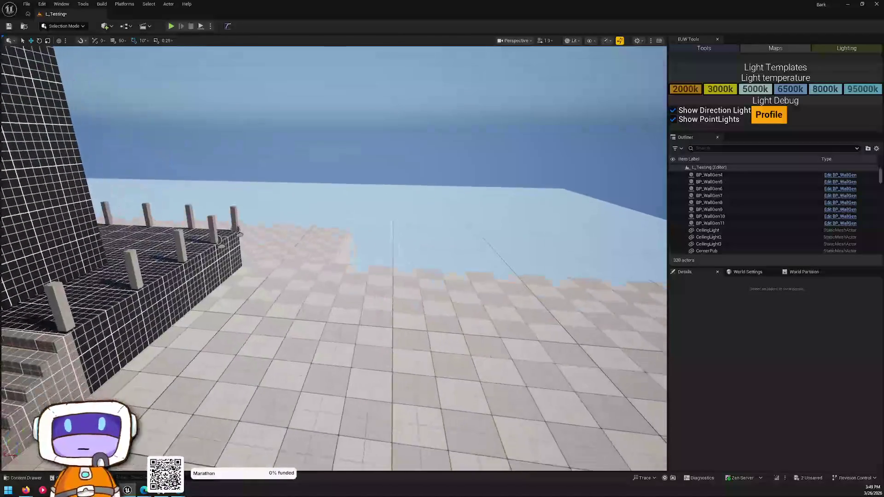
# Alt-drag ModularWallBase45 into the facade gap as ModularWallBase47, then open the Content root.
pyautogui.press('w')
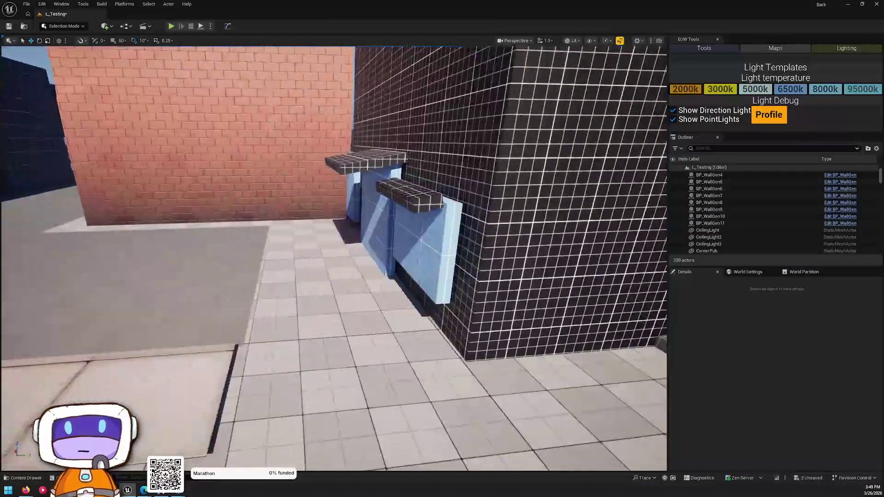
pyautogui.click(331, 231)
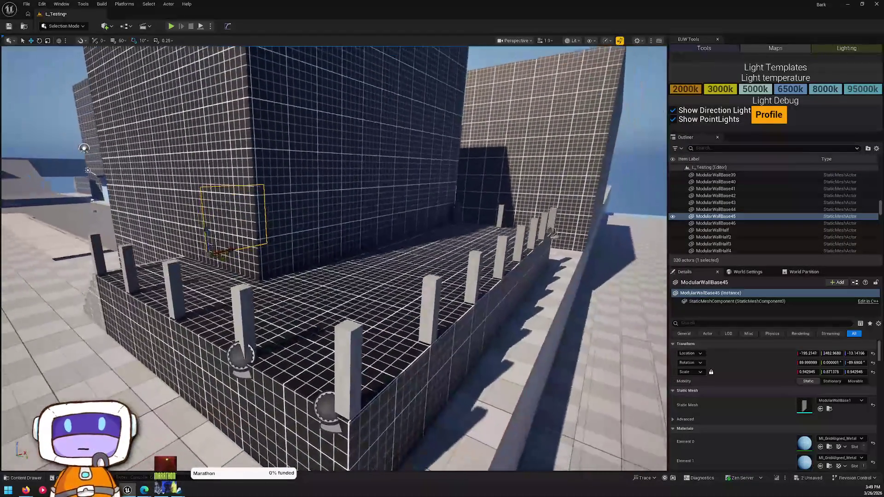
pyautogui.scroll(3, 226, 260)
pyautogui.moveTo(214, 311)
pyautogui.mouseDown()
pyautogui.moveTo(394, 370)
pyautogui.moveTo(365, 365)
pyautogui.moveTo(366, 328)
pyautogui.mouseUp()
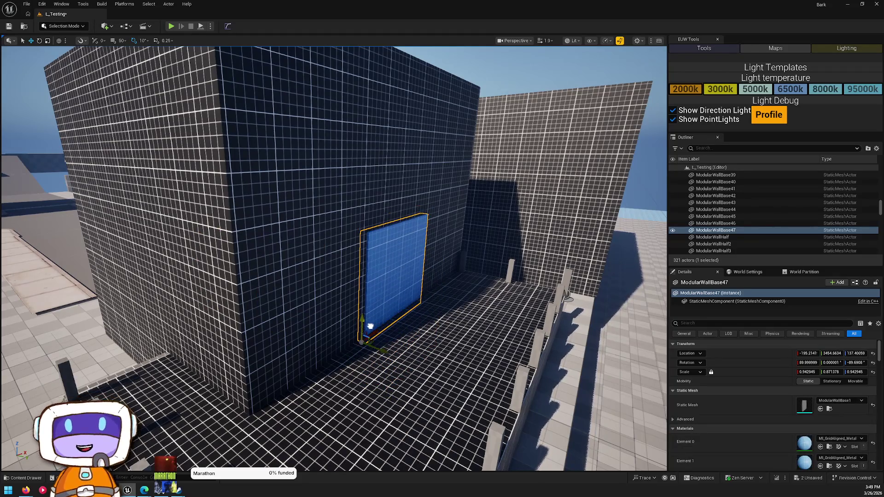
pyautogui.scroll(-5, 333, 258)
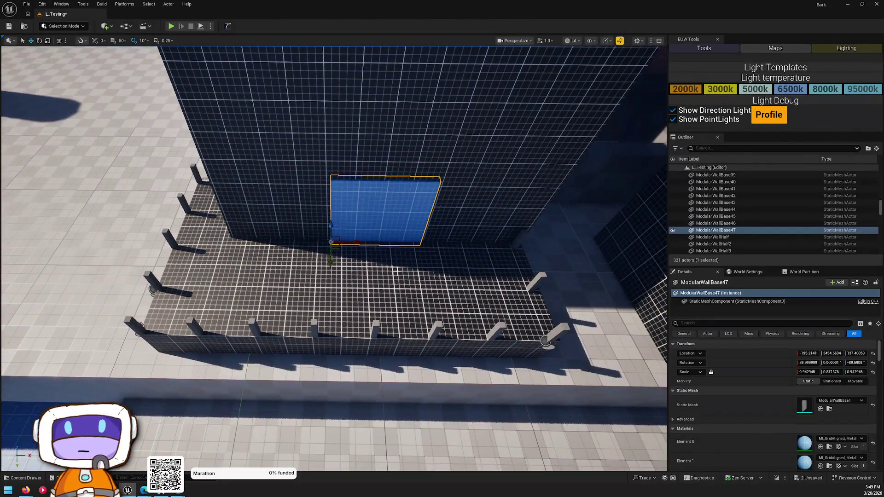
pyautogui.moveTo(396, 273); pyautogui.dragTo(324, 245)
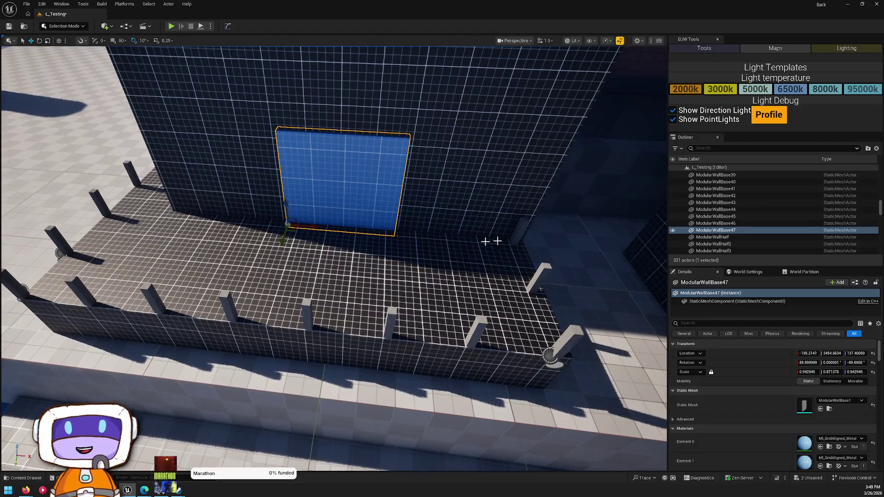
pyautogui.hotkey('ctrl', 'space')
pyautogui.hotkey('alt', 'Left')
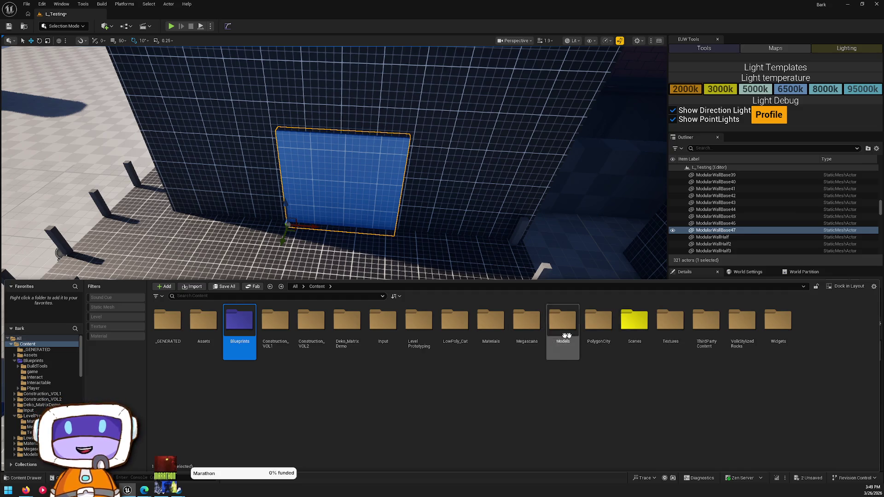
# Drag SM_Cylinder from LevelPrototyping > Meshes onto the terrace floor.
pyautogui.doubleClick(420, 347)
pyautogui.doubleClick(210, 318)
pyautogui.moveTo(252, 326)
pyautogui.mouseDown()
pyautogui.moveTo(285, 272)
pyautogui.moveTo(423, 285)
pyautogui.moveTo(467, 263)
pyautogui.moveTo(466, 294)
pyautogui.moveTo(474, 285)
pyautogui.moveTo(485, 294)
pyautogui.moveTo(468, 276)
pyautogui.moveTo(474, 248)
pyautogui.moveTo(216, 265)
pyautogui.moveTo(326, 238)
pyautogui.moveTo(327, 258)
pyautogui.moveTo(318, 249)
pyautogui.moveTo(346, 253)
pyautogui.moveTo(336, 265)
pyautogui.moveTo(339, 193)
pyautogui.mouseUp()
pyautogui.press('w')
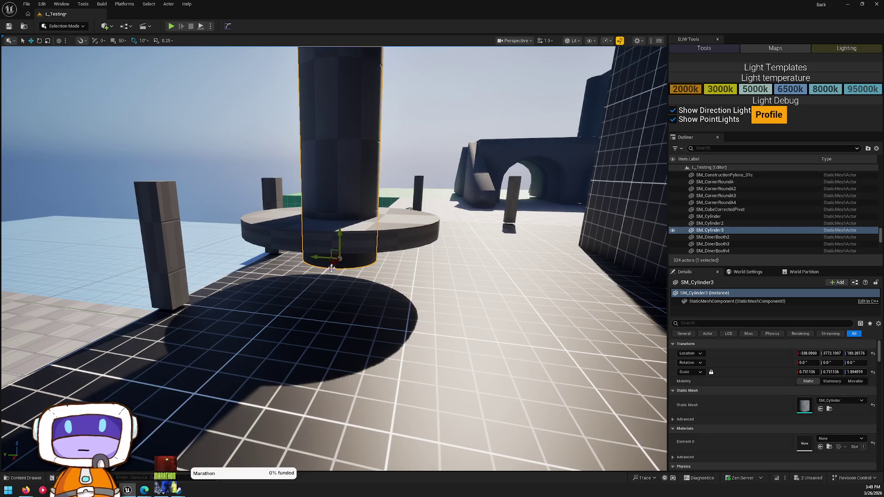
# Lower the cylinder leg beneath the tabletop, undoing an accidental flattening.
pyautogui.moveTo(342, 240)
pyautogui.mouseDown()
pyautogui.moveTo(339, 375)
pyautogui.moveTo(339, 292)
pyautogui.moveTo(350, 272)
pyautogui.moveTo(340, 276)
pyautogui.moveTo(339, 304)
pyautogui.mouseUp()
pyautogui.press('r')
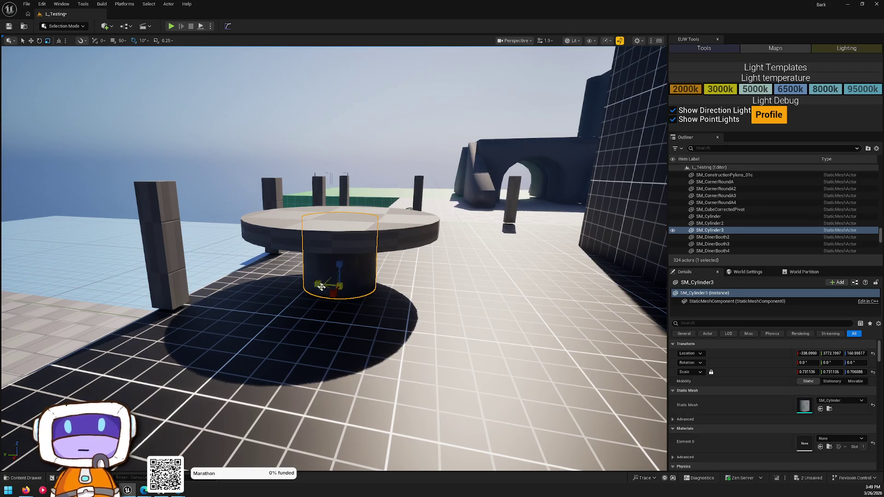
pyautogui.hotkey('ctrl', 'z')
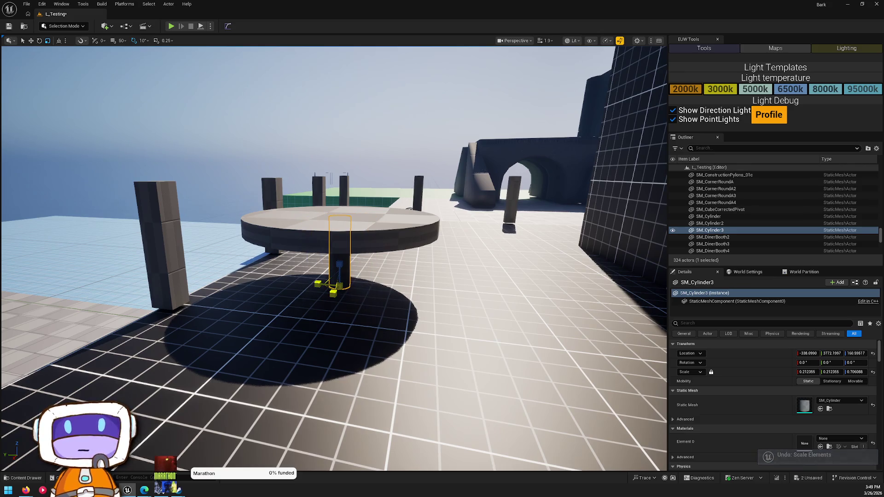
# Alt-drag the round table to duplicate it onto a second terrace spot.
pyautogui.moveTo(333, 257)
pyautogui.mouseDown()
pyautogui.moveTo(347, 253)
pyautogui.moveTo(357, 262)
pyautogui.mouseUp()
pyautogui.press('w')
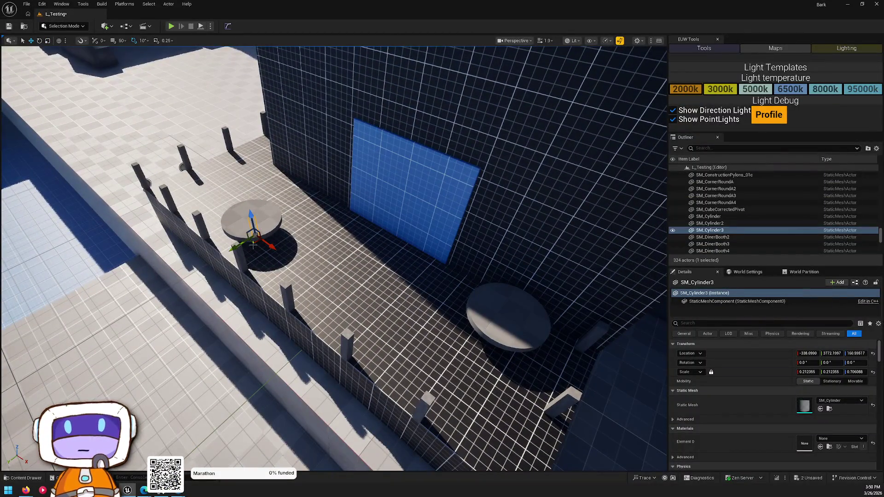
pyautogui.moveTo(254, 243)
pyautogui.mouseDown()
pyautogui.moveTo(502, 333)
pyautogui.moveTo(483, 339)
pyautogui.moveTo(488, 345)
pyautogui.mouseUp()
pyautogui.press('Escape')
pyautogui.moveTo(369, 279)
pyautogui.mouseDown()
pyautogui.moveTo(332, 281)
pyautogui.moveTo(468, 328)
pyautogui.mouseUp()
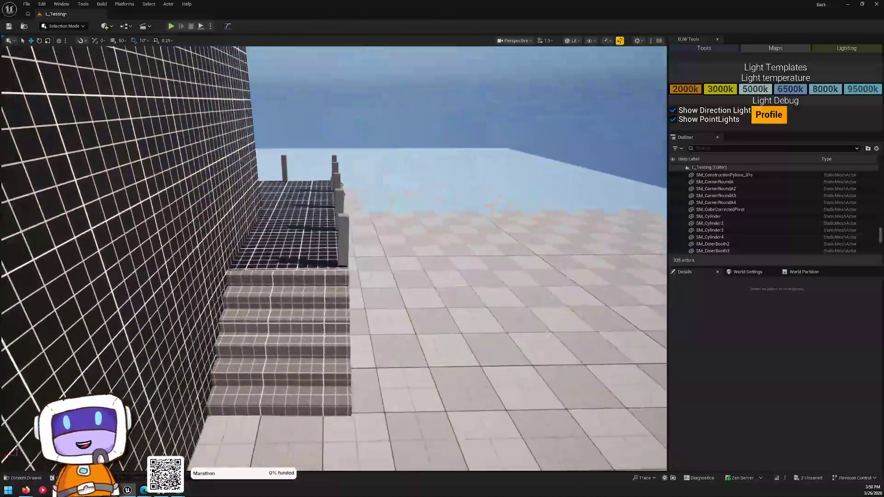
# Fly around the rooftop blockout, then open the Content Drawer at LevelPrototyping Meshes.
pyautogui.press('w')
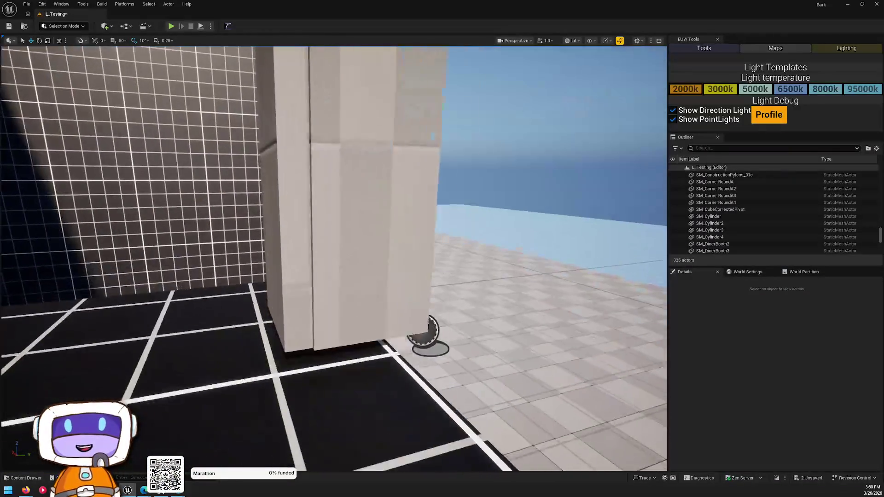
pyautogui.press('w')
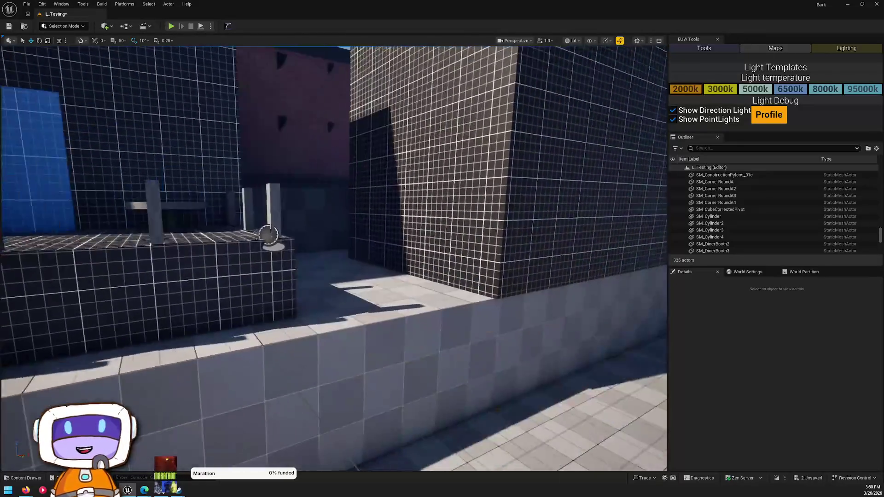
pyautogui.press('w')
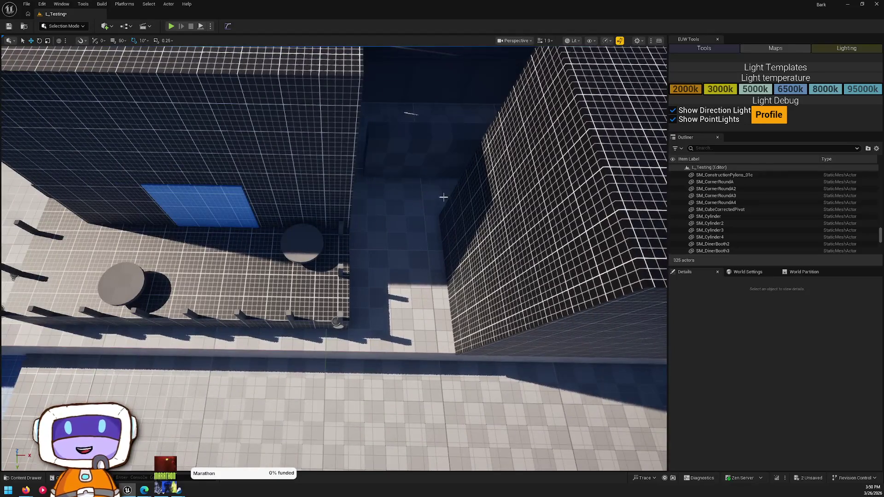
pyautogui.press('w')
pyautogui.press('w')
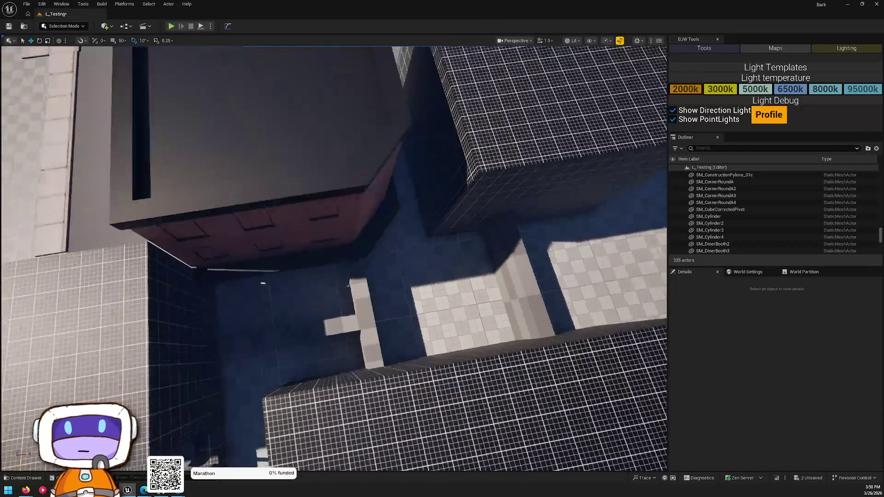
pyautogui.press('w')
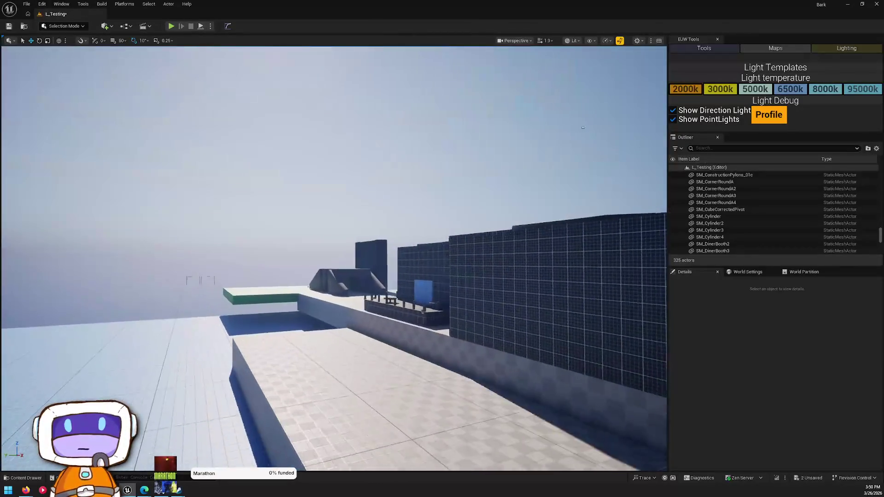
pyautogui.press('w')
pyautogui.hotkey('ctrl', 'space')
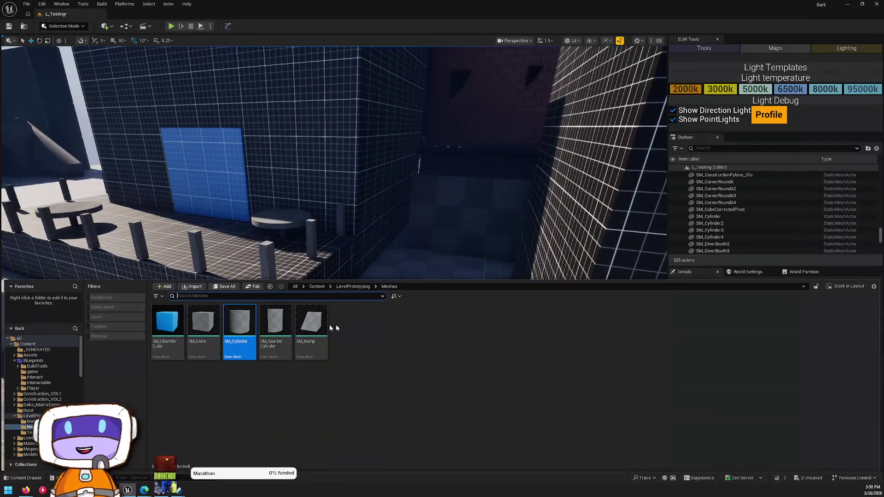
# Place an SM_ChamferCube from LevelPrototyping > Meshes at the end of the terrace.
pyautogui.click(338, 287)
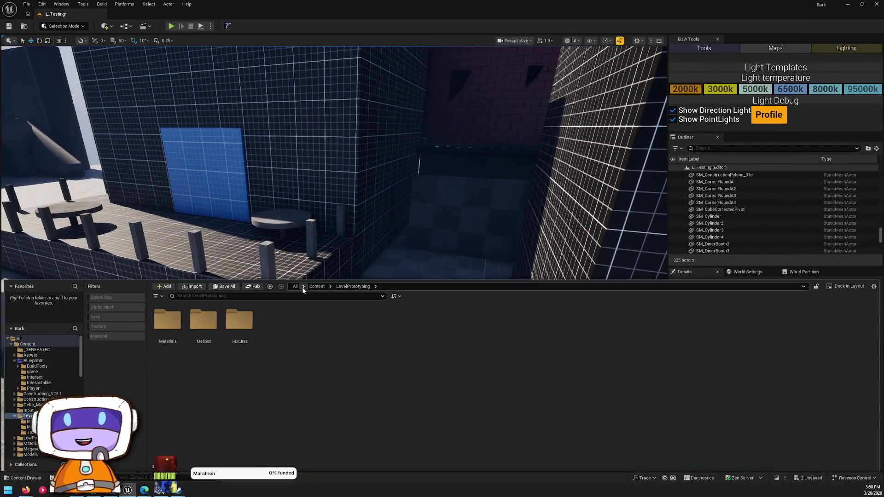
pyautogui.doubleClick(204, 320)
pyautogui.moveTo(167, 322)
pyautogui.mouseDown()
pyautogui.moveTo(345, 299)
pyautogui.moveTo(338, 324)
pyautogui.moveTo(368, 306)
pyautogui.moveTo(399, 320)
pyautogui.mouseUp()
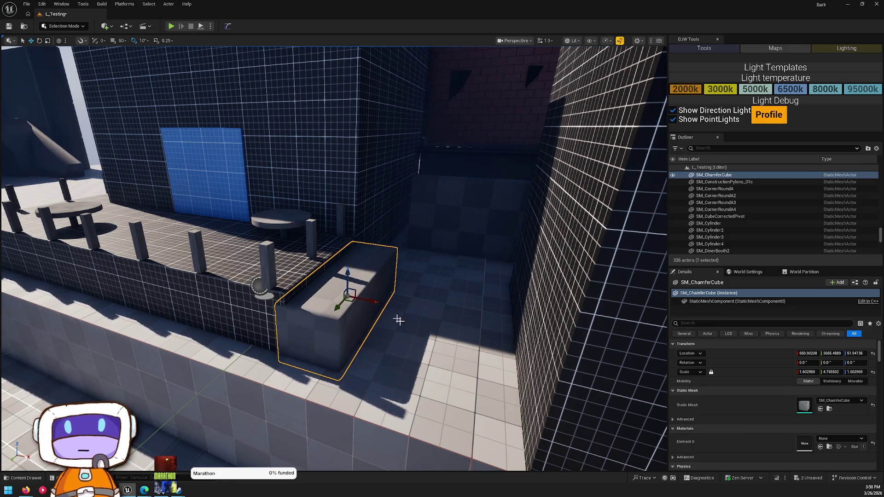
# Set the chamfered block's Element 0 material to MI_GridAligned_Green.
pyautogui.click(838, 439)
pyautogui.write('gree')
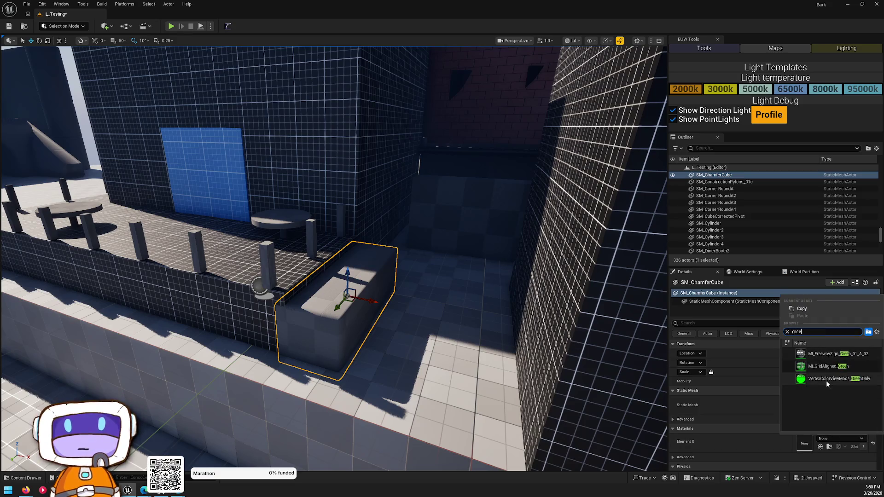
pyautogui.click(827, 378)
pyautogui.press('Escape')
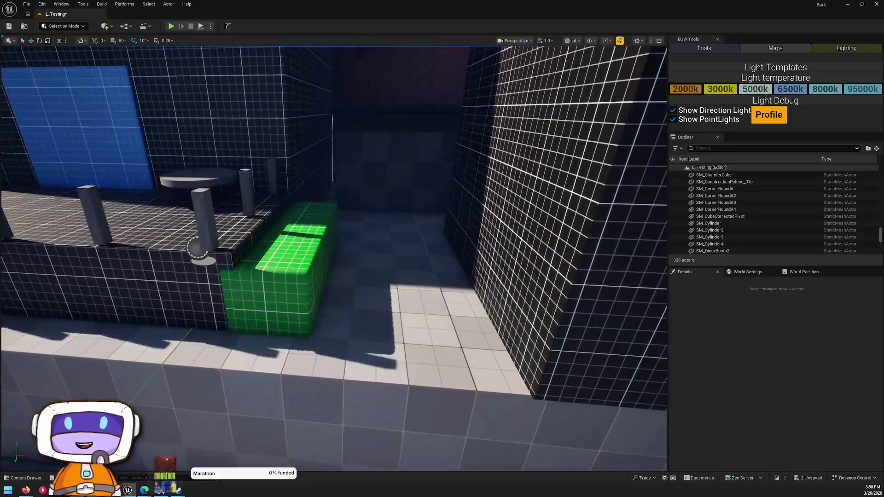
pyautogui.click(277, 267)
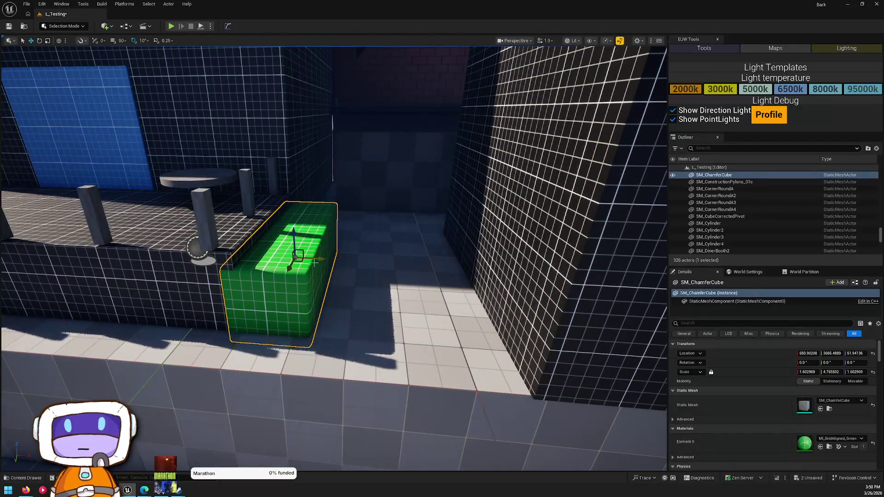
# Duplicate BP_StairSetup as BP_StairSetup2 and move the copy toward the terrace wall.
pyautogui.press('s')
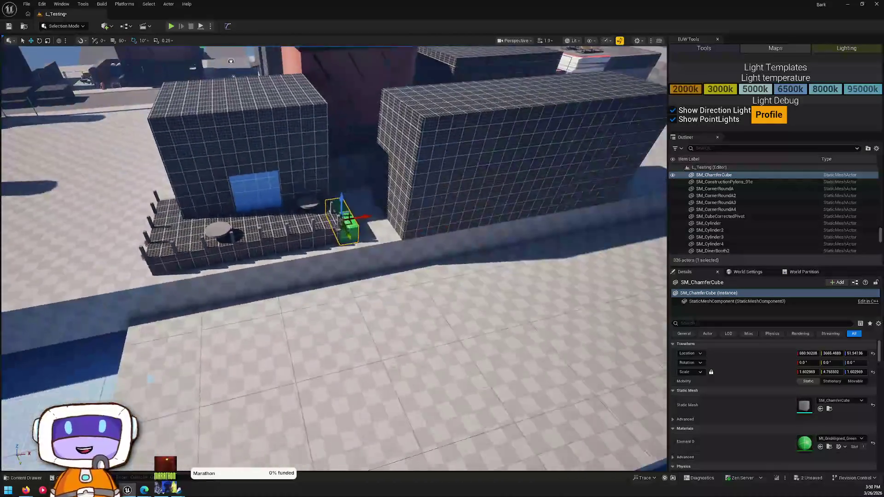
pyautogui.press('w')
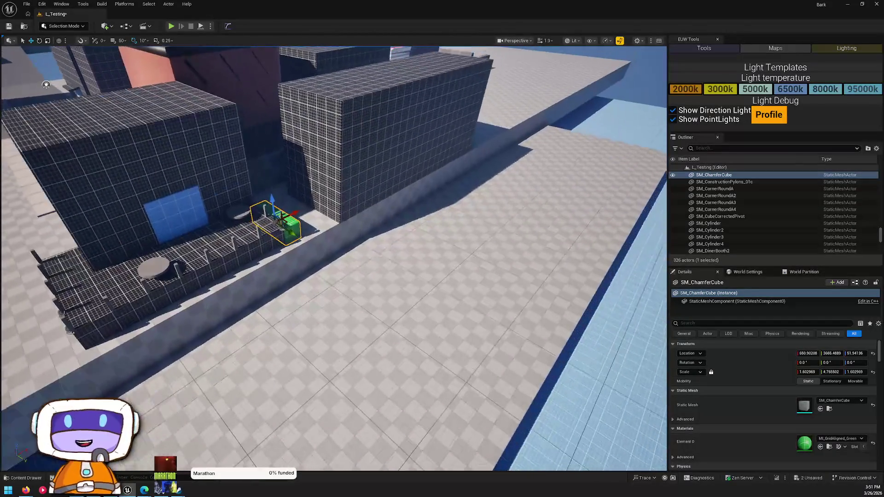
pyautogui.press('s')
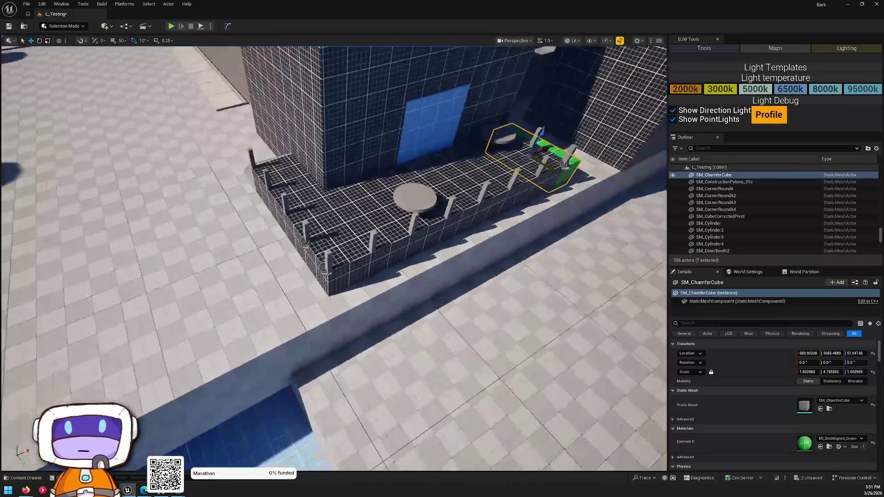
pyautogui.press('s')
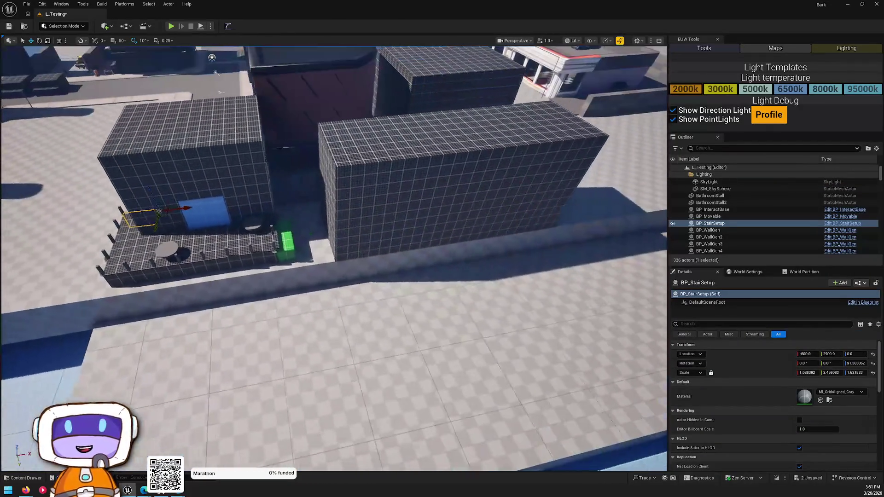
pyautogui.click(94, 215)
pyautogui.keyDown('alt'); pyautogui.moveTo(140, 216); pyautogui.dragTo(148, 217); pyautogui.keyUp('alt')
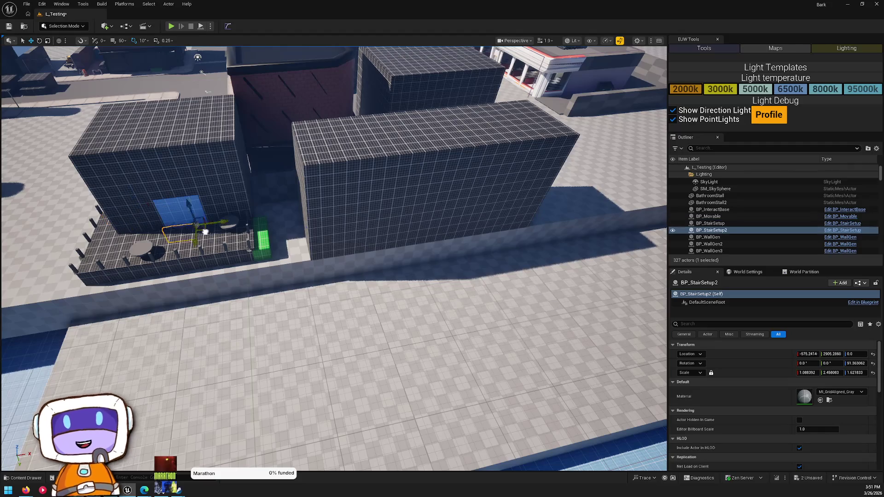
pyautogui.moveTo(604, 232); pyautogui.dragTo(606, 234)
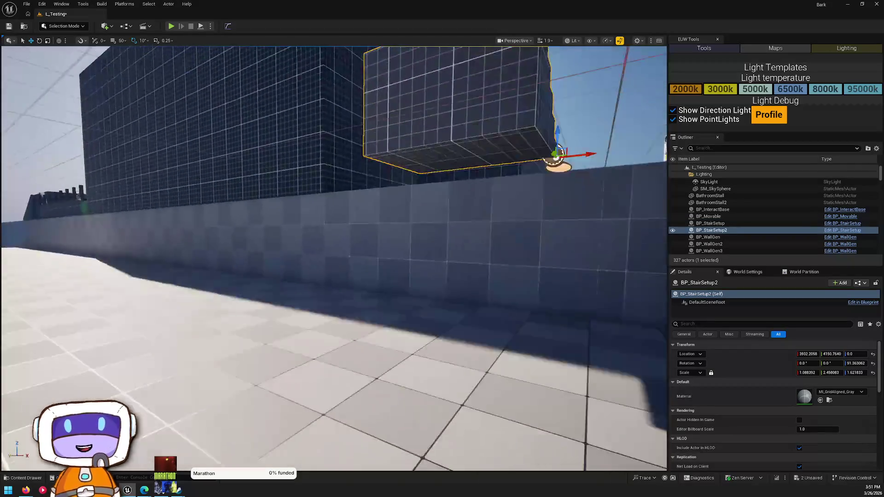
# Rotate the stair copy about -88° and fit it along the low terrace wall.
pyautogui.press('e')
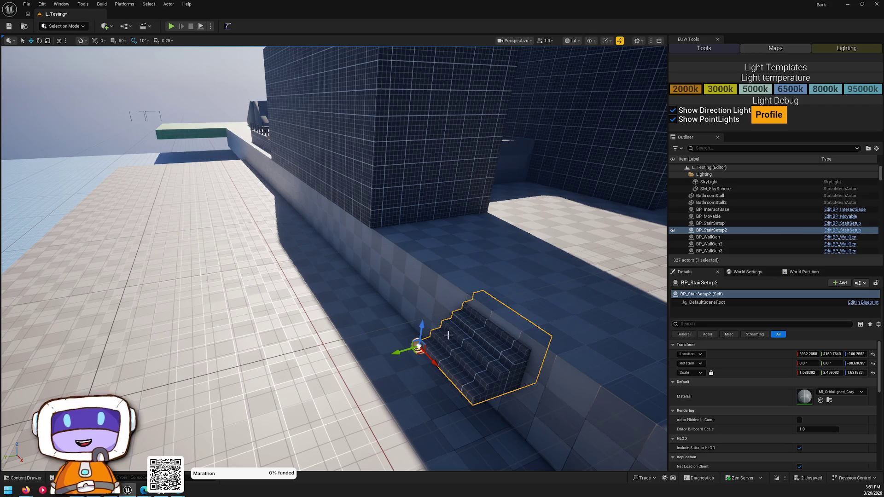
pyautogui.moveTo(404, 352)
pyautogui.mouseDown()
pyautogui.moveTo(366, 361)
pyautogui.moveTo(388, 359)
pyautogui.moveTo(368, 325)
pyautogui.moveTo(442, 344)
pyautogui.moveTo(410, 294)
pyautogui.moveTo(367, 289)
pyautogui.moveTo(386, 289)
pyautogui.mouseUp()
pyautogui.hotkey('ctrl', '`')
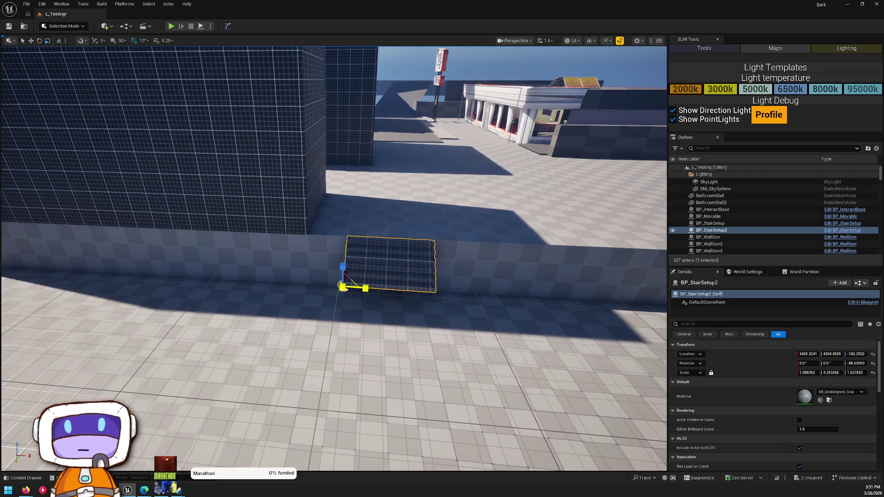
pyautogui.press('Escape')
pyautogui.moveTo(385, 288); pyautogui.dragTo(396, 257)
pyautogui.rightClick(396, 257)
pyautogui.press('Escape')
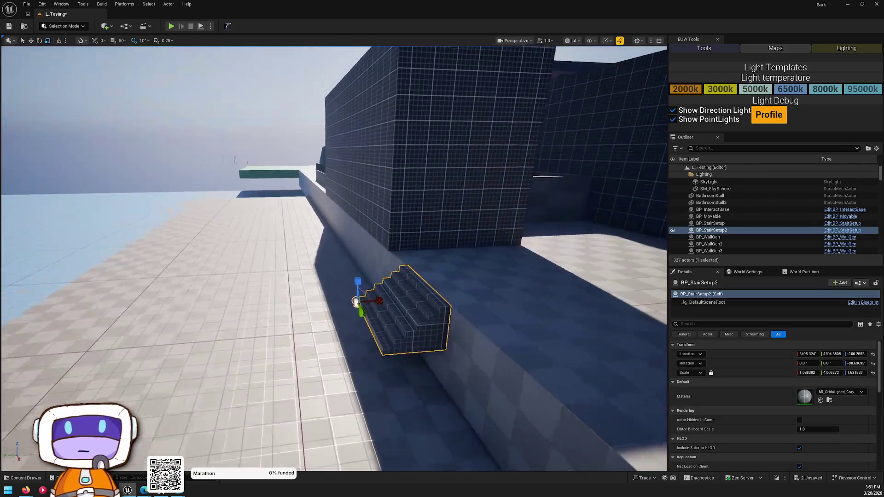
pyautogui.moveTo(380, 304)
pyautogui.mouseDown()
pyautogui.moveTo(380, 289)
pyautogui.moveTo(370, 291)
pyautogui.moveTo(383, 297)
pyautogui.moveTo(305, 347)
pyautogui.moveTo(337, 305)
pyautogui.mouseUp()
# Raise the Floor5 slab slightly and shift it along its length.
pyautogui.click(584, 237)
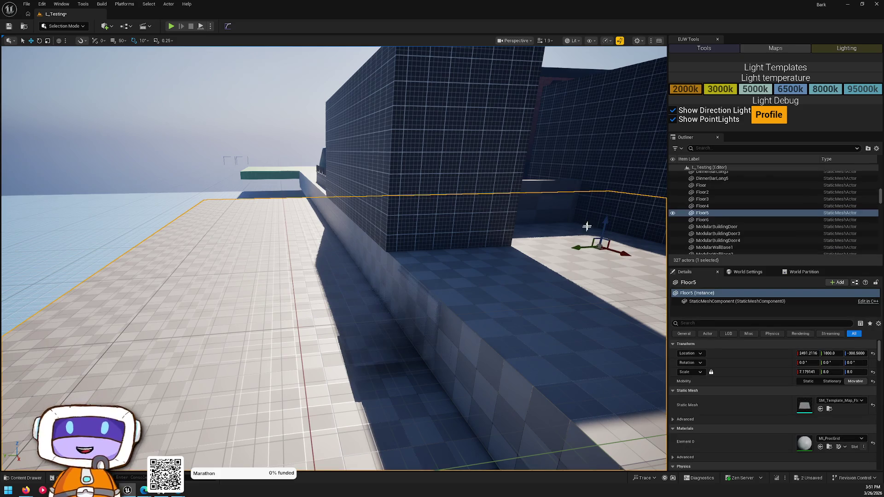
pyautogui.moveTo(608, 222); pyautogui.dragTo(616, 215)
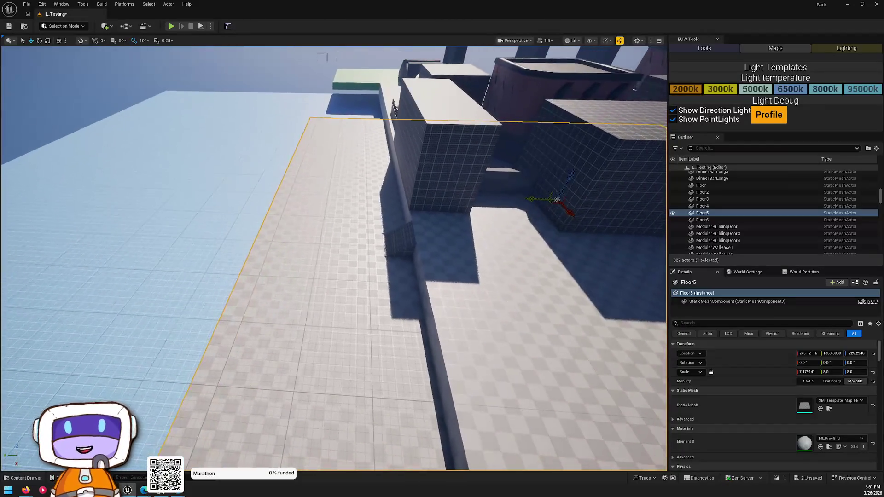
pyautogui.moveTo(568, 186); pyautogui.dragTo(657, 182)
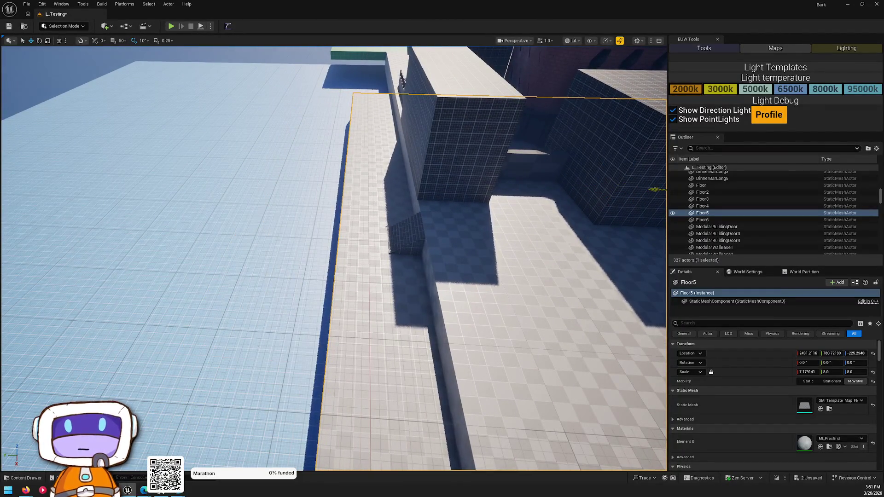
# Duplicate the slab as Floor7, narrow it to 2.68 Y scale, and place it at Y 4398.57.
pyautogui.hotkey('ctrl', 'd')
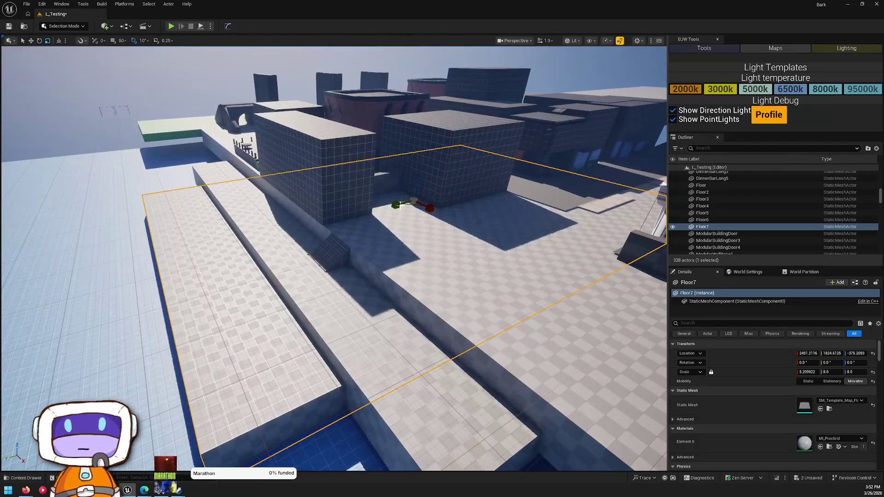
pyautogui.moveTo(832, 372); pyautogui.dragTo(824, 372)
pyautogui.moveTo(401, 207)
pyautogui.mouseDown()
pyautogui.moveTo(253, 241)
pyautogui.moveTo(262, 240)
pyautogui.moveTo(255, 278)
pyautogui.mouseUp()
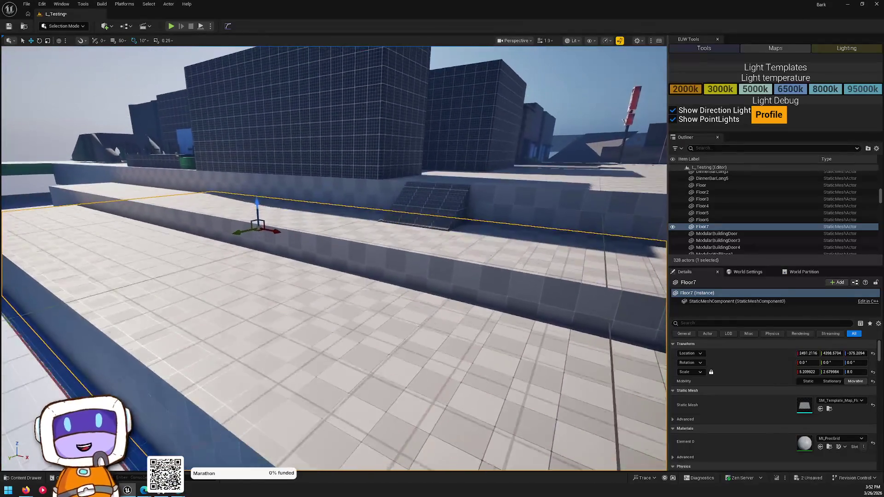
pyautogui.click(396, 184)
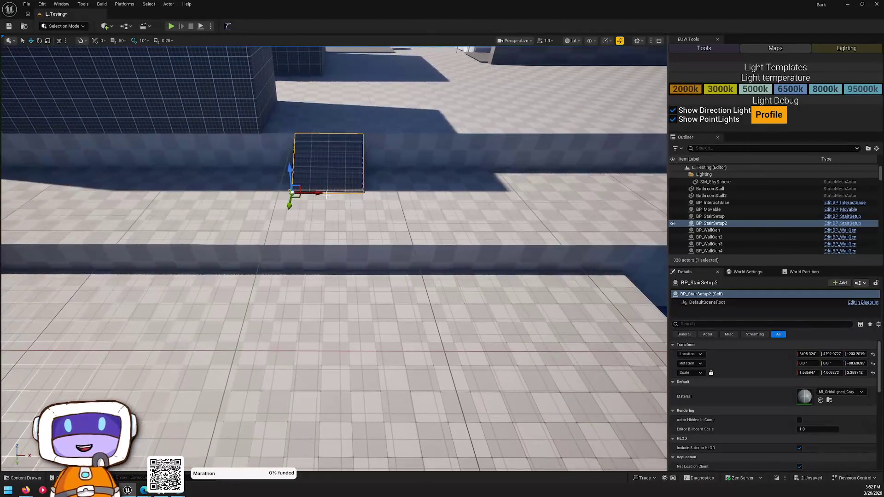
# Copy the stairs as BP_StairSetup3 and BP_StairSetup4, lowered onto opposite ends of the Floor7 ledge.
pyautogui.moveTo(303, 198)
pyautogui.mouseDown()
pyautogui.moveTo(298, 311)
pyautogui.moveTo(253, 291)
pyautogui.moveTo(211, 229)
pyautogui.moveTo(225, 309)
pyautogui.mouseUp()
pyautogui.moveTo(228, 265); pyautogui.dragTo(231, 269)
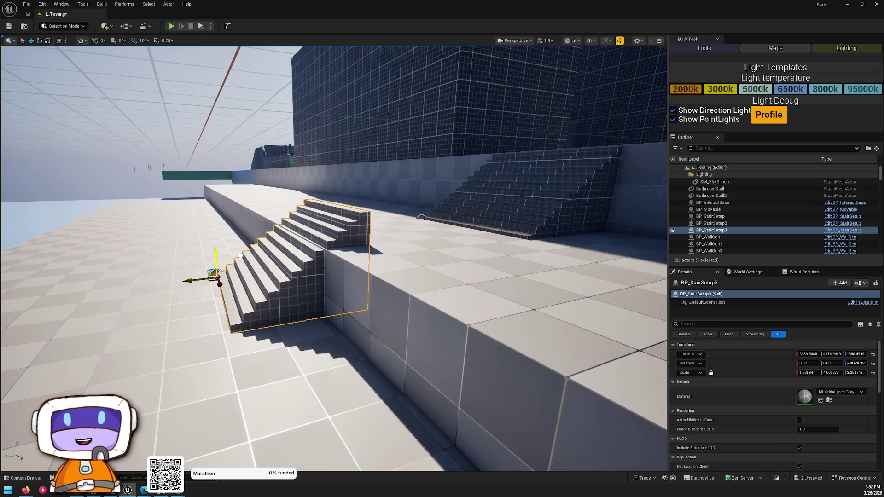
pyautogui.moveTo(198, 301)
pyautogui.mouseDown()
pyautogui.moveTo(182, 310)
pyautogui.moveTo(241, 289)
pyautogui.moveTo(184, 283)
pyautogui.moveTo(274, 272)
pyautogui.moveTo(300, 283)
pyautogui.mouseUp()
pyautogui.moveTo(353, 306)
pyautogui.mouseDown()
pyautogui.moveTo(565, 301)
pyautogui.moveTo(206, 228)
pyautogui.moveTo(99, 226)
pyautogui.moveTo(142, 227)
pyautogui.mouseUp()
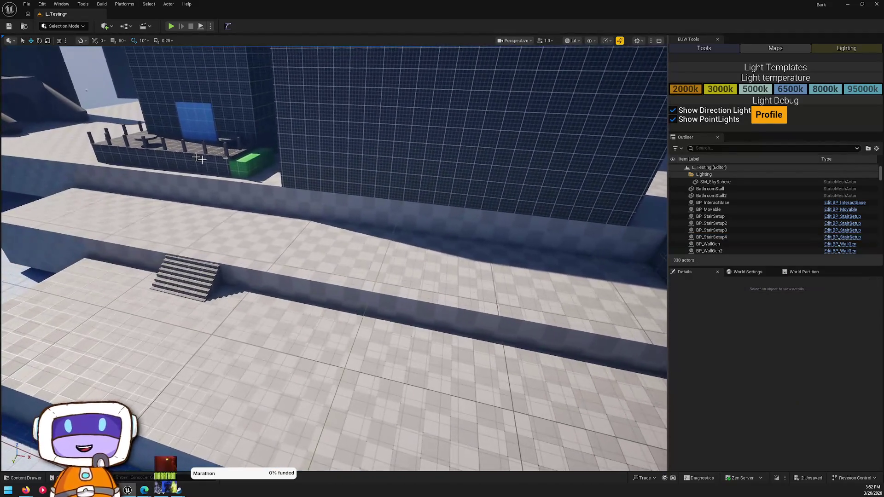
# Duplicate the green chamfered block, rotate it 90°, and set it on the terrace step.
pyautogui.click(254, 174)
pyautogui.scroll(-3, 255, 174)
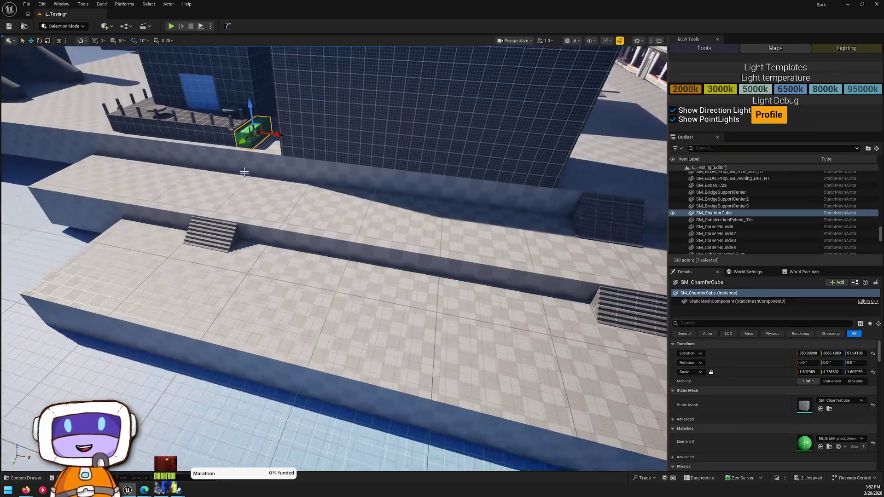
pyautogui.moveTo(253, 136); pyautogui.dragTo(436, 236)
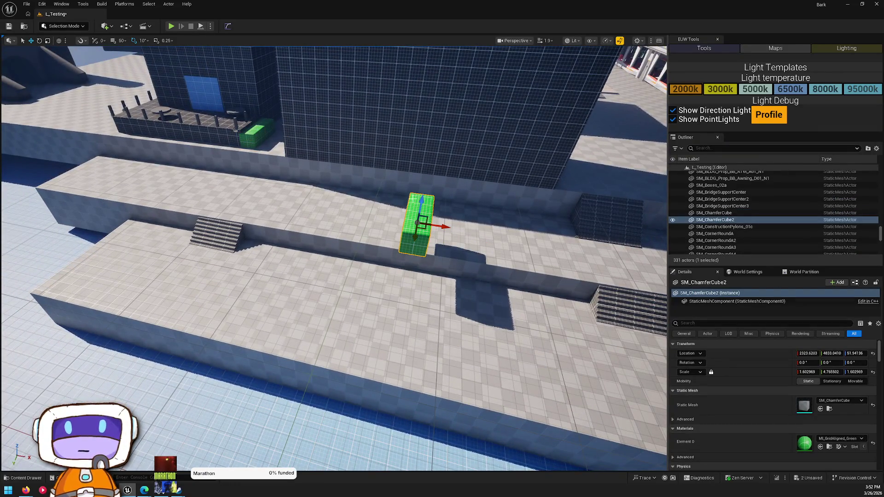
pyautogui.moveTo(421, 203)
pyautogui.mouseDown()
pyautogui.moveTo(425, 266)
pyautogui.moveTo(402, 286)
pyautogui.mouseUp()
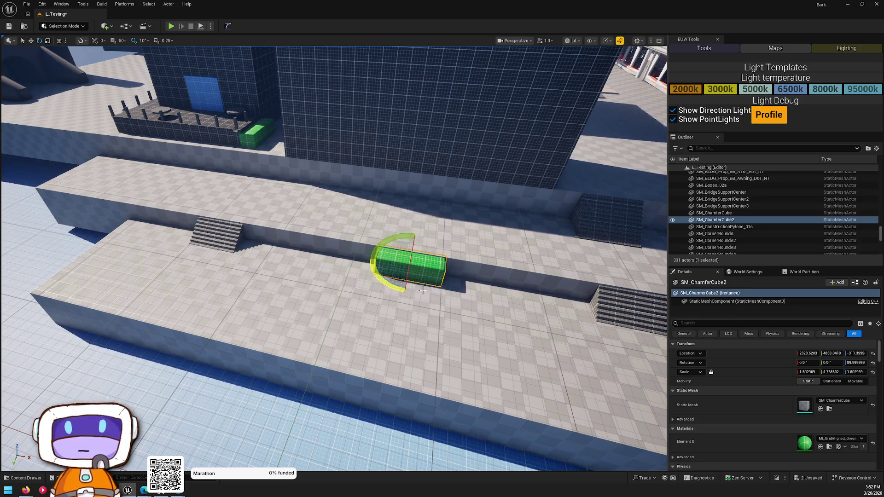
pyautogui.press('w')
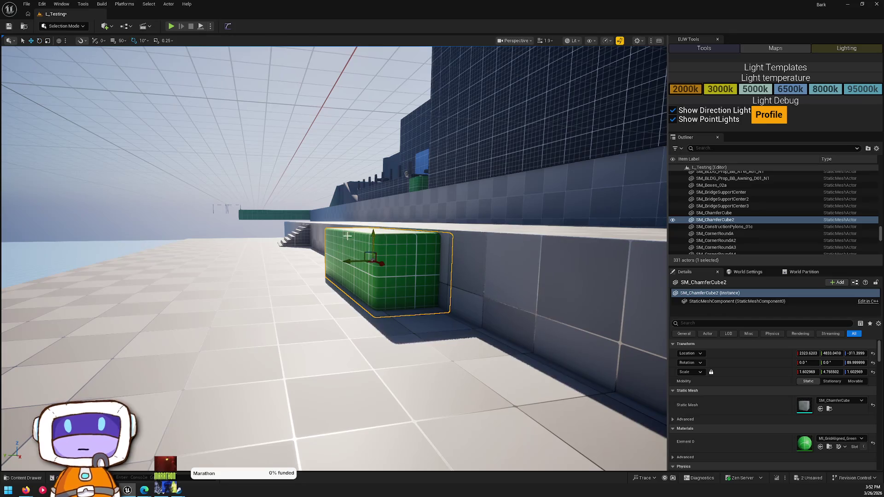
pyautogui.moveTo(362, 255)
pyautogui.mouseDown()
pyautogui.moveTo(355, 231)
pyautogui.moveTo(364, 208)
pyautogui.mouseUp()
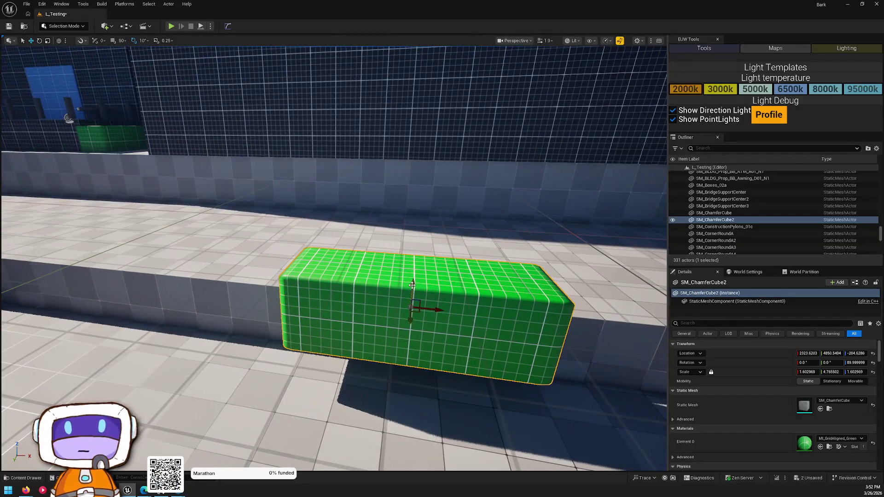
# Copy it below as SM_ChamferCube3, widened to 2.14 × 6.55 × 1.6, with MI_GridAligned_Gray.
pyautogui.moveTo(413, 288)
pyautogui.keyDown('alt'); pyautogui.mouseDown()
pyautogui.moveTo(418, 319)
pyautogui.moveTo(405, 348)
pyautogui.mouseUp(); pyautogui.keyUp('alt')
pyautogui.press('w')
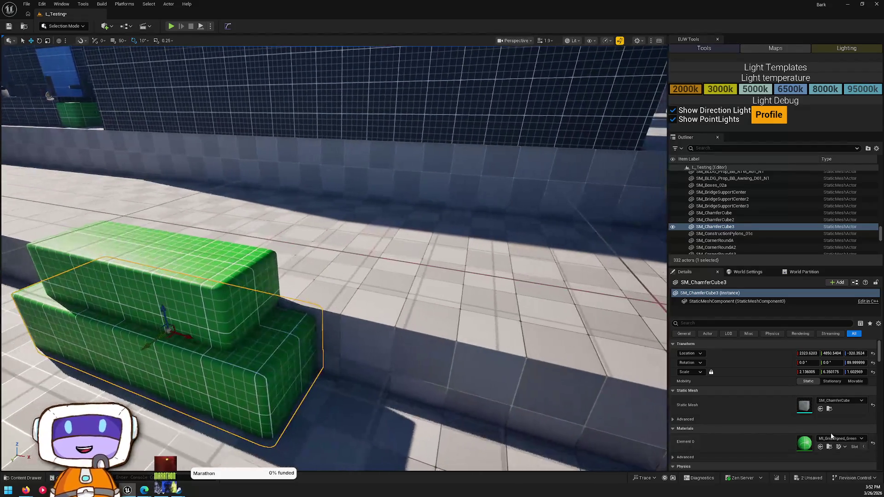
pyautogui.click(838, 438)
pyautogui.scroll(1, 849, 411)
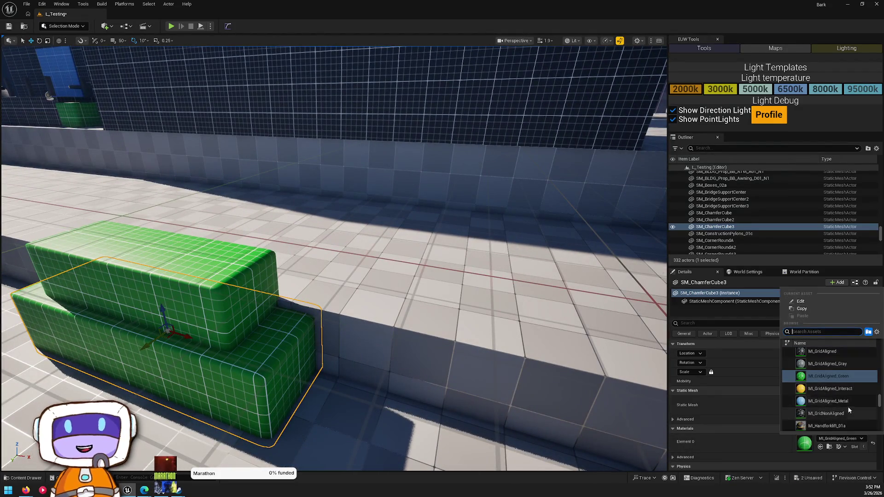
pyautogui.press('Escape')
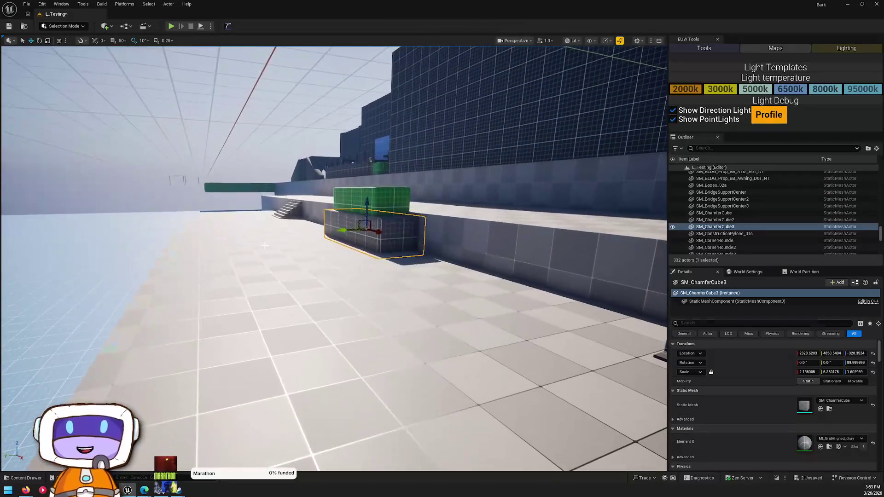
pyautogui.press('Escape')
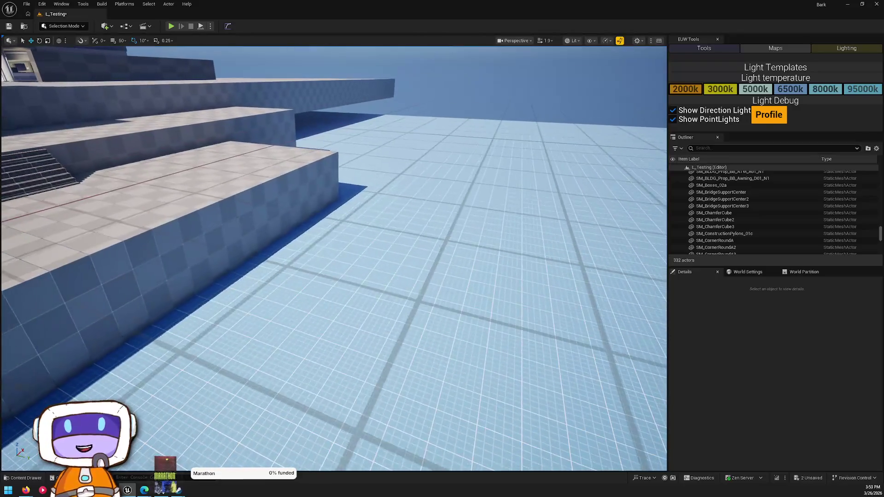
pyautogui.click(414, 276)
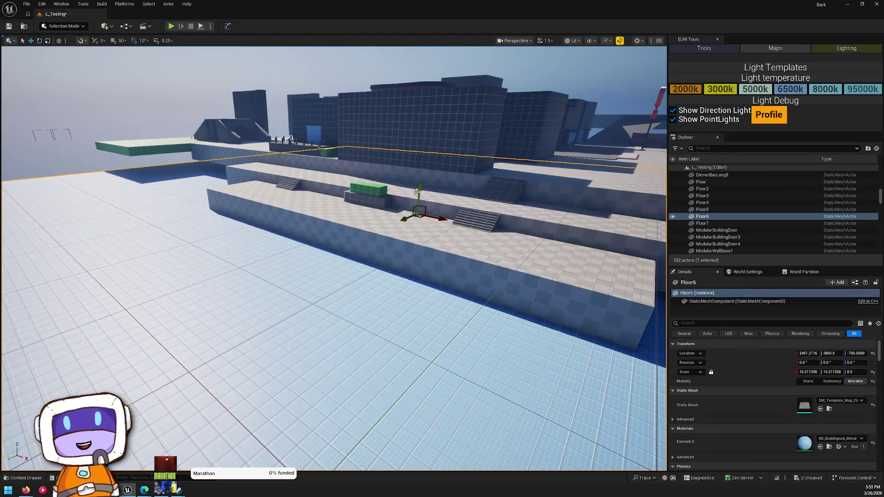
pyautogui.moveTo(424, 179); pyautogui.dragTo(265, 100)
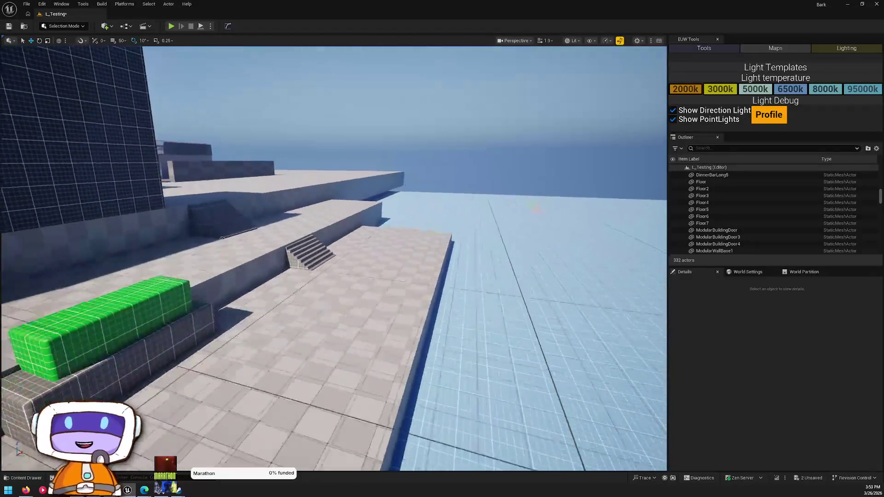
pyautogui.moveTo(401, 301); pyautogui.dragTo(402, 301)
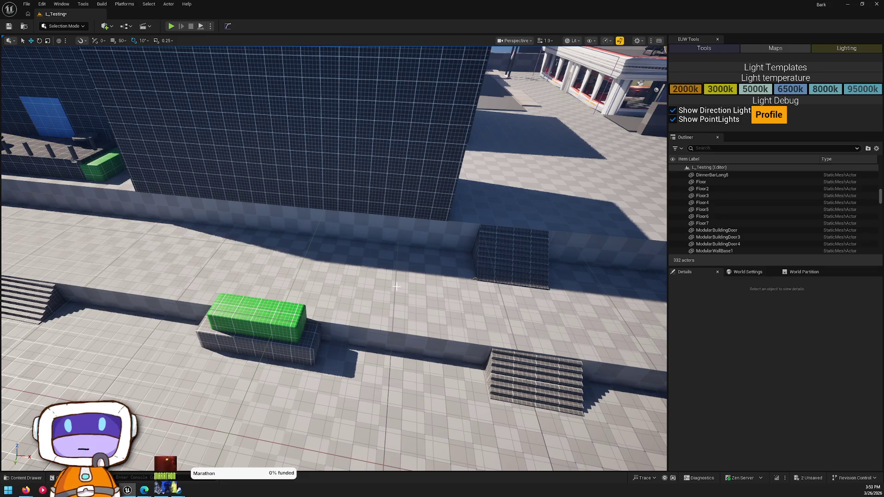
pyautogui.moveTo(426, 277)
pyautogui.mouseDown()
pyautogui.moveTo(426, 240)
pyautogui.moveTo(382, 212)
pyautogui.mouseUp()
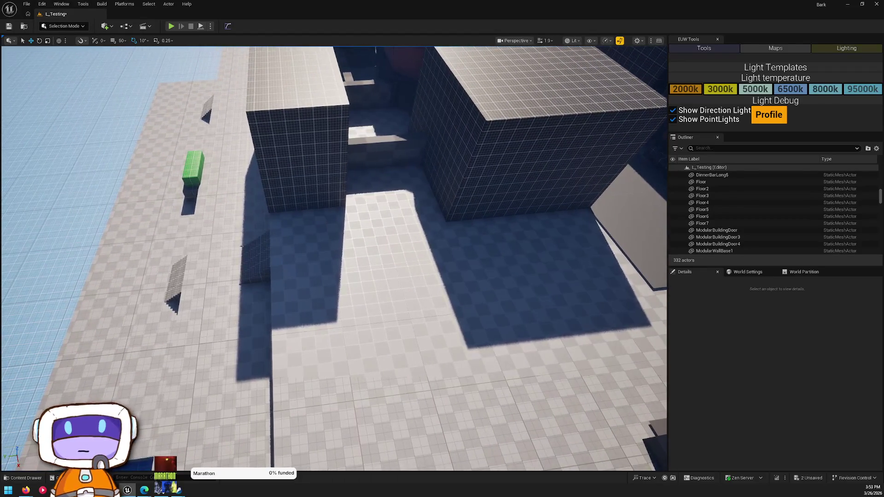
pyautogui.moveTo(350, 157); pyautogui.dragTo(350, 156)
pyautogui.click(269, 168)
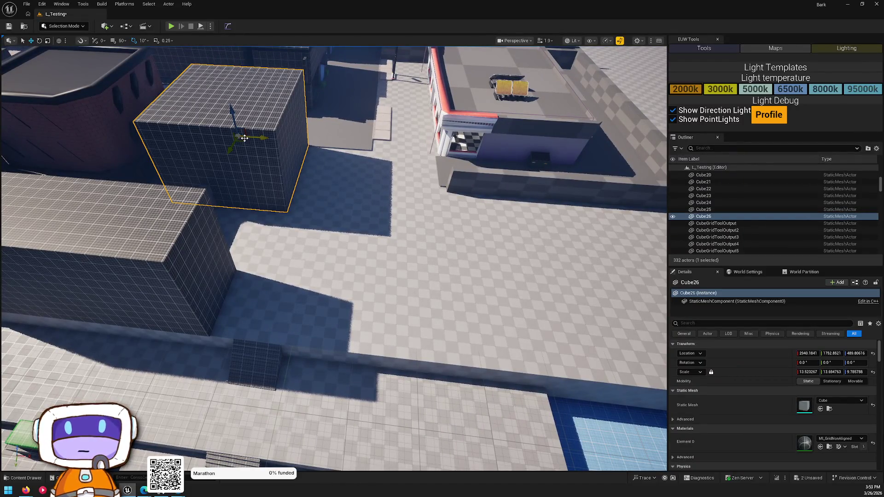
# Duplicate Cube26 as Cube27 beside the red-trimmed building at X 5134.69, Z 466.81.
pyautogui.moveTo(237, 143)
pyautogui.mouseDown()
pyautogui.moveTo(450, 250)
pyautogui.moveTo(476, 278)
pyautogui.moveTo(506, 269)
pyautogui.moveTo(500, 274)
pyautogui.mouseUp()
pyautogui.moveTo(400, 277)
pyautogui.mouseDown()
pyautogui.moveTo(481, 270)
pyautogui.moveTo(465, 273)
pyautogui.mouseUp()
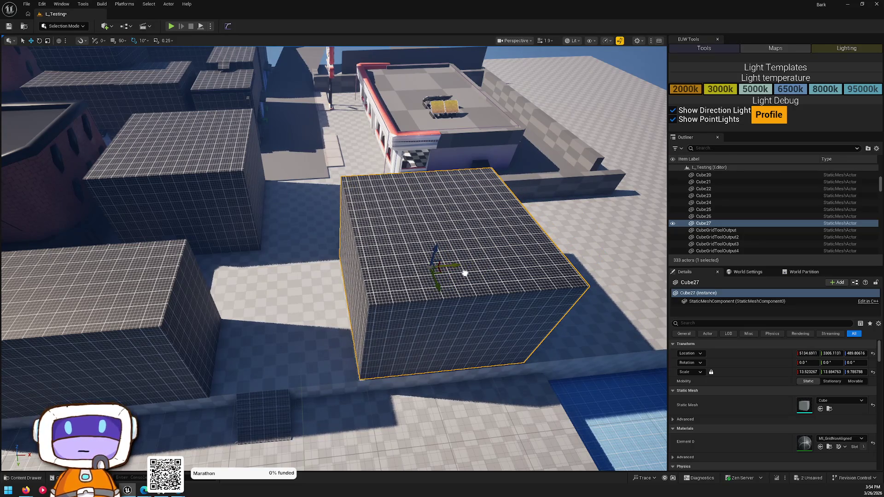
pyautogui.moveTo(435, 247); pyautogui.dragTo(436, 251)
pyautogui.scroll(10, 435, 252)
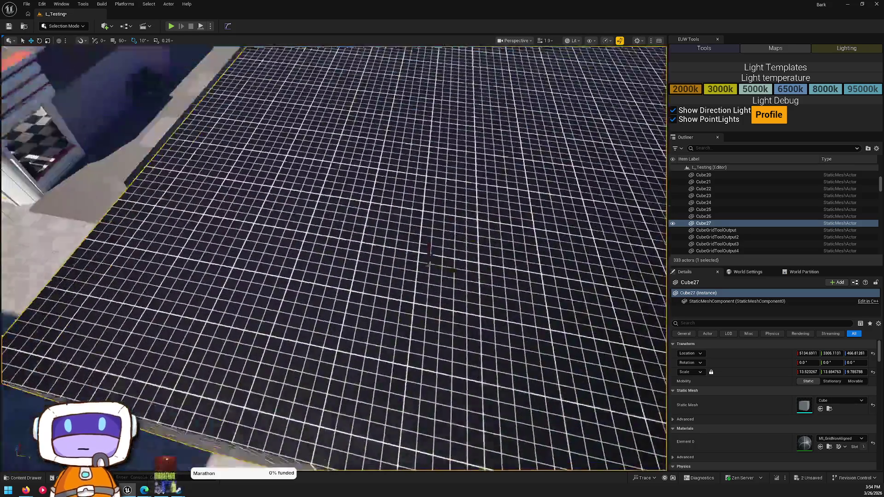
pyautogui.scroll(-10, 428, 264)
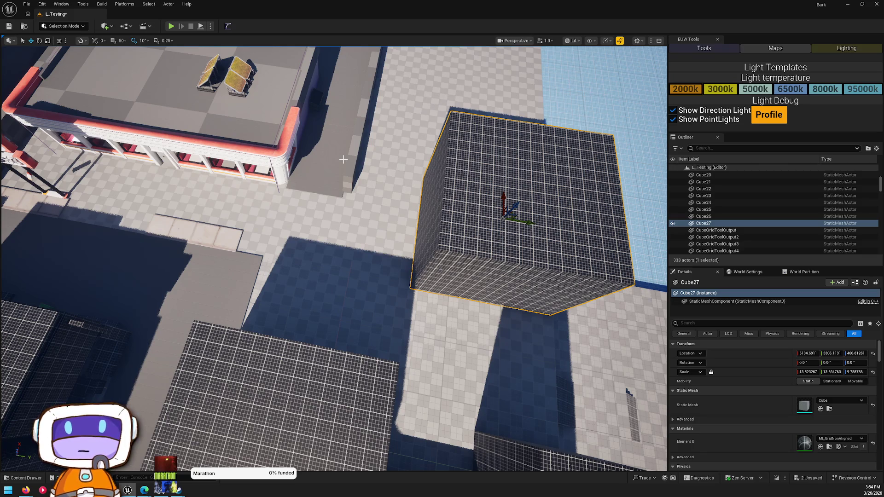
pyautogui.click(216, 270)
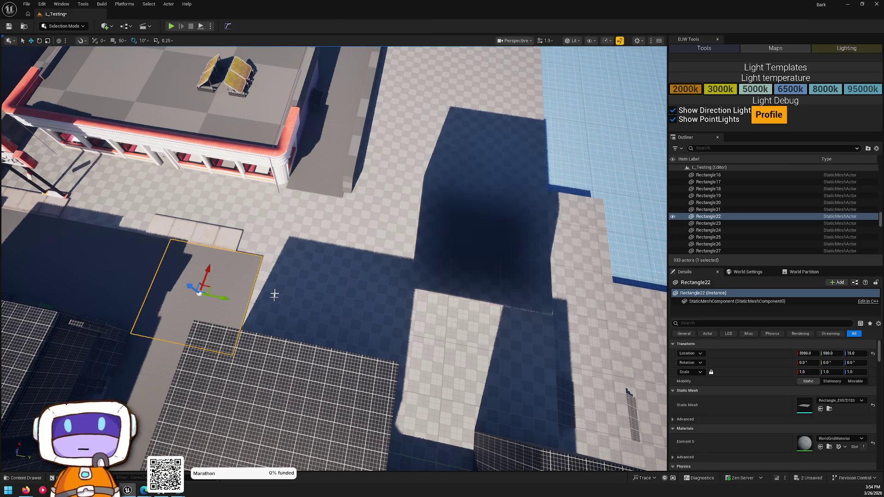
# Duplicate Rectangle as Rectangle55 into the gap below the cube and scale it uniformly to 1.97.
pyautogui.moveTo(209, 293); pyautogui.dragTo(561, 374)
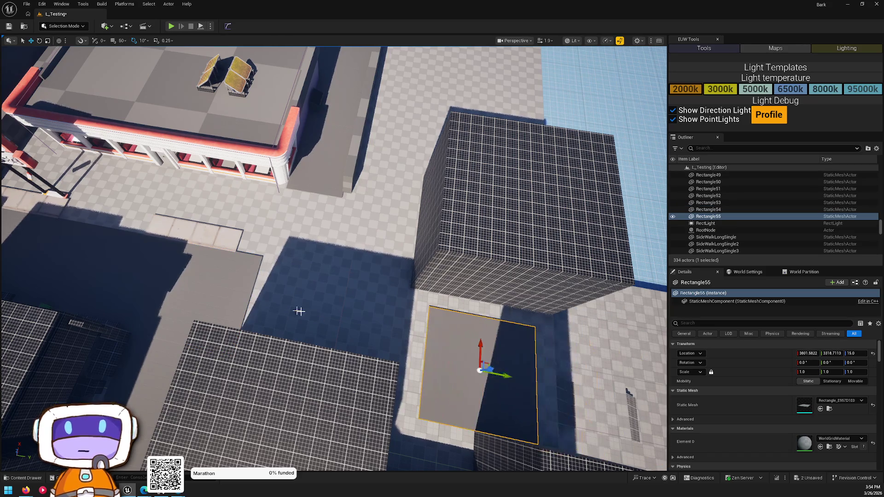
pyautogui.press('f')
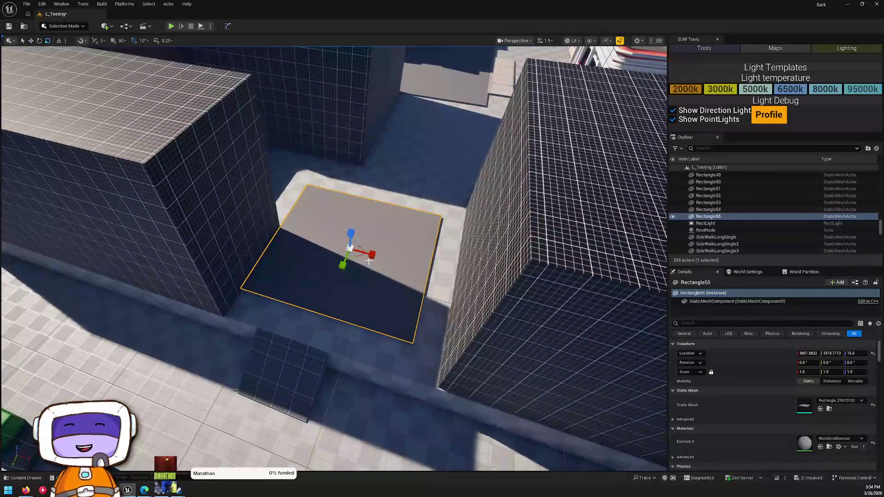
pyautogui.moveTo(303, 305)
pyautogui.mouseDown()
pyautogui.moveTo(340, 233)
pyautogui.moveTo(341, 257)
pyautogui.moveTo(366, 212)
pyautogui.moveTo(356, 218)
pyautogui.mouseUp()
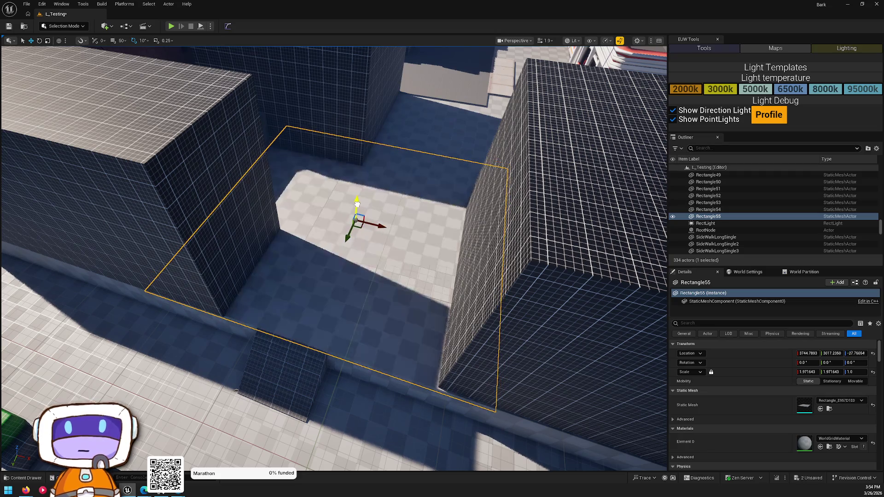
pyautogui.press('Escape')
pyautogui.moveTo(335, 244); pyautogui.dragTo(335, 243)
pyautogui.moveTo(386, 253); pyautogui.dragTo(386, 253)
pyautogui.click(386, 253)
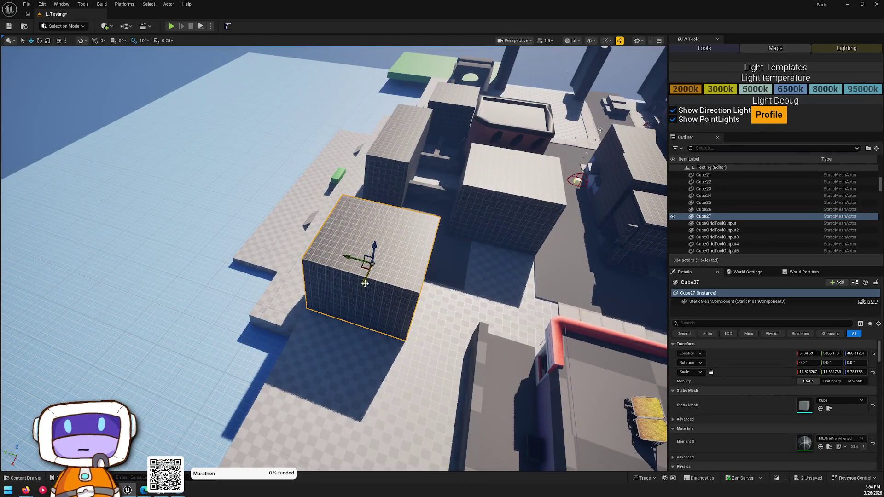
# Duplicate Cube27 along X as Cube28 beside itself.
pyautogui.keyDown('alt'); pyautogui.moveTo(365, 283); pyautogui.dragTo(336, 372); pyautogui.keyUp('alt')
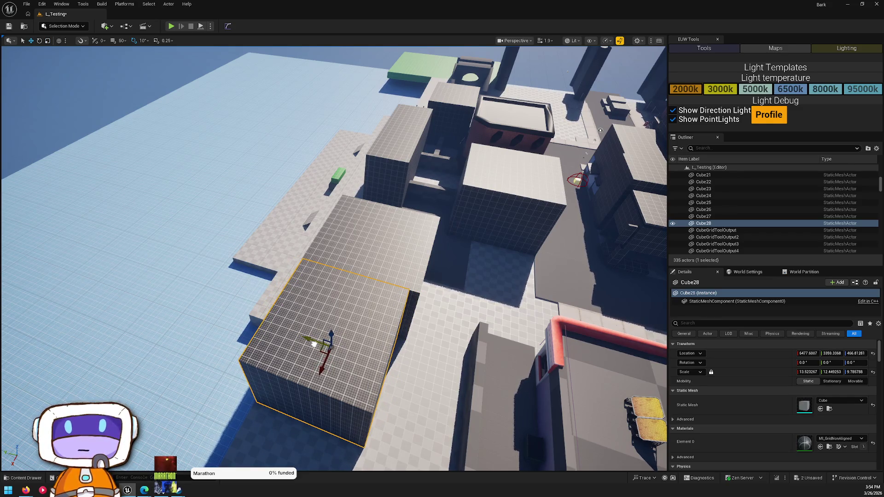
pyautogui.press('Escape')
pyautogui.moveTo(314, 344); pyautogui.dragTo(312, 350)
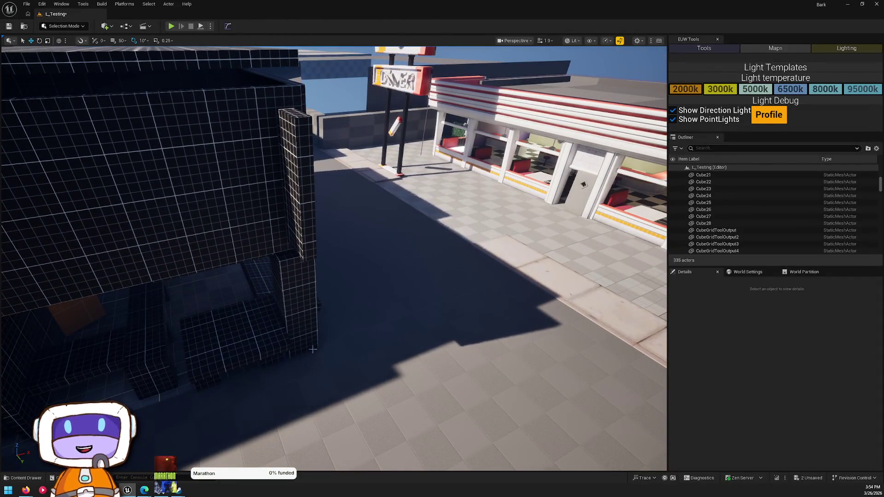
# Delete the brick rooftop building beside the street, leaving 334 actors.
pyautogui.moveTo(331, 276); pyautogui.dragTo(331, 276)
pyautogui.moveTo(449, 248); pyautogui.dragTo(448, 248)
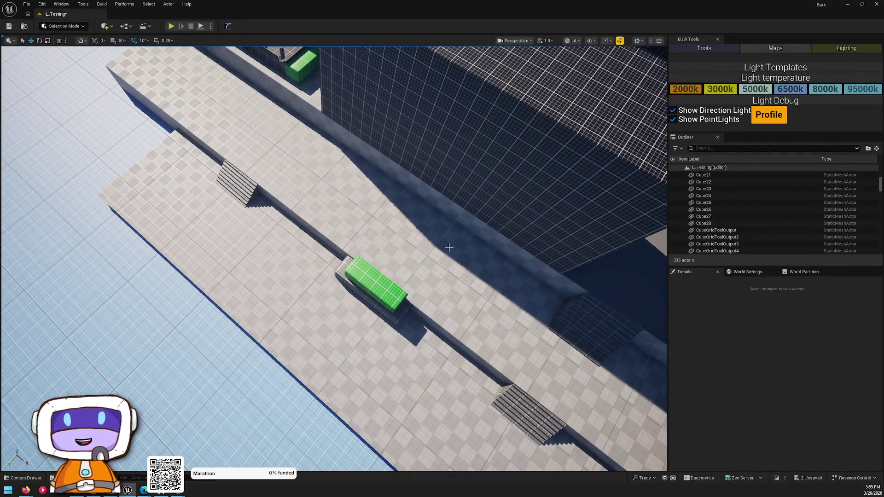
pyautogui.moveTo(449, 248); pyautogui.dragTo(449, 248)
pyautogui.moveTo(385, 296); pyautogui.dragTo(384, 297)
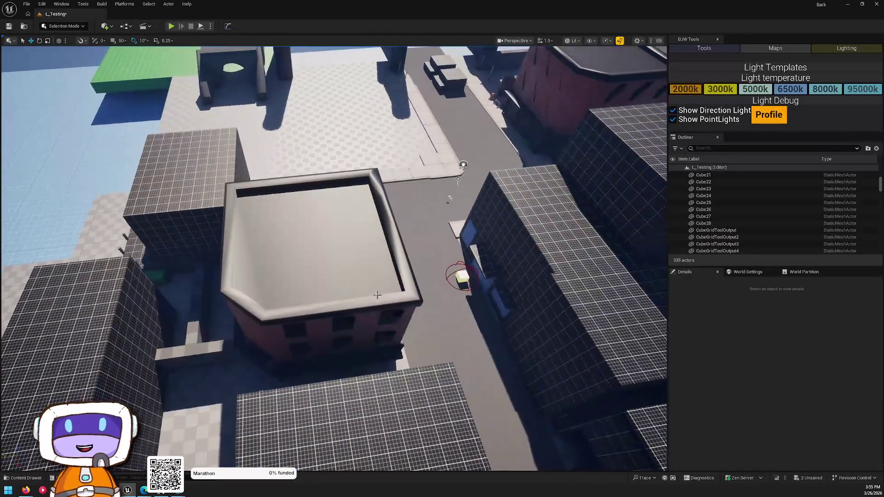
pyautogui.click(385, 296)
pyautogui.press('Delete')
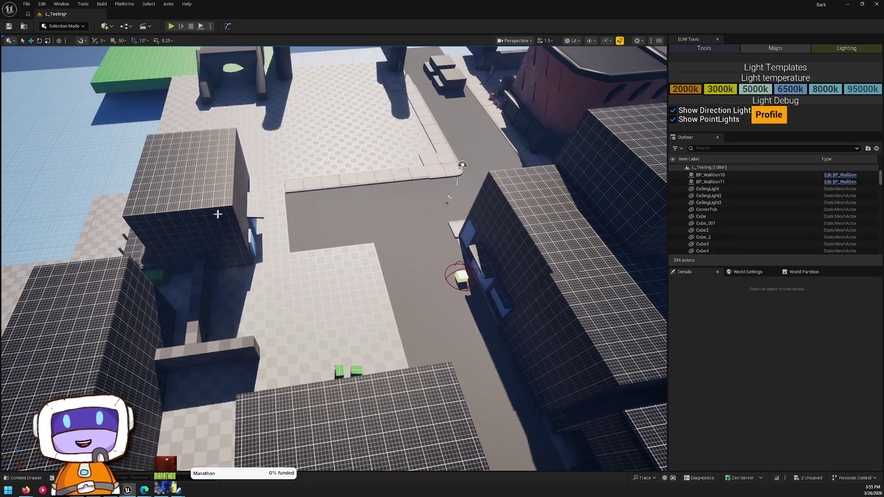
# Duplicate Cube25 as Cube29 and position it along X and Y in the empty block.
pyautogui.click(216, 214)
pyautogui.moveTo(476, 199); pyautogui.dragTo(476, 199)
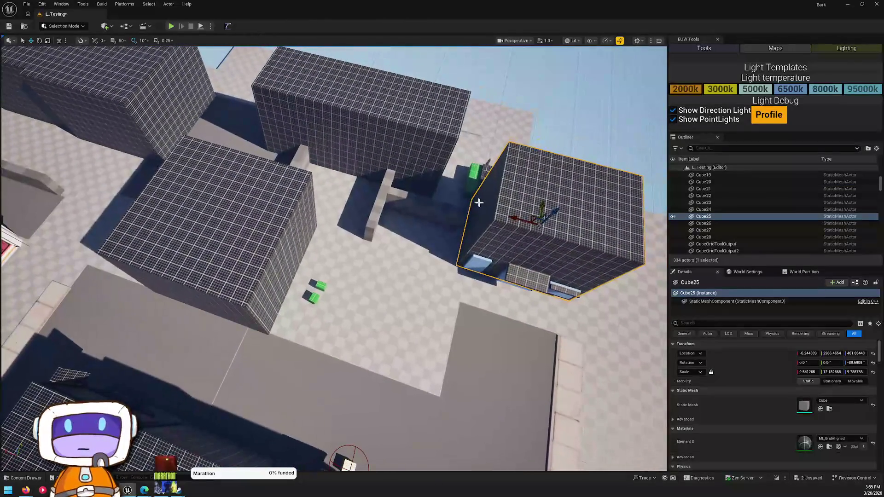
pyautogui.moveTo(538, 216); pyautogui.dragTo(413, 251)
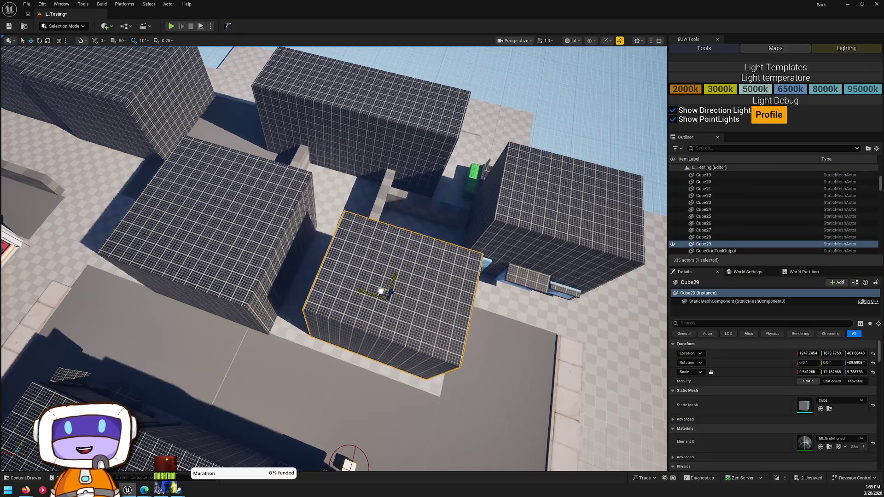
pyautogui.moveTo(380, 291); pyautogui.dragTo(379, 291)
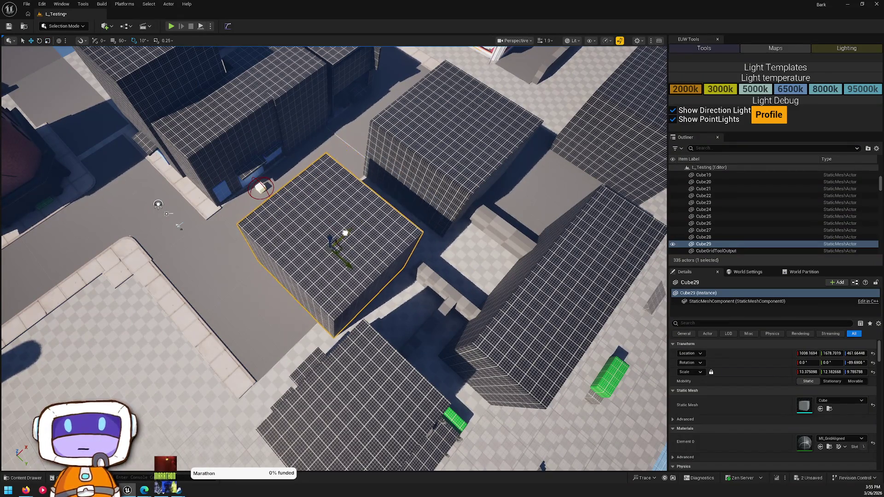
pyautogui.moveTo(354, 234); pyautogui.dragTo(353, 235)
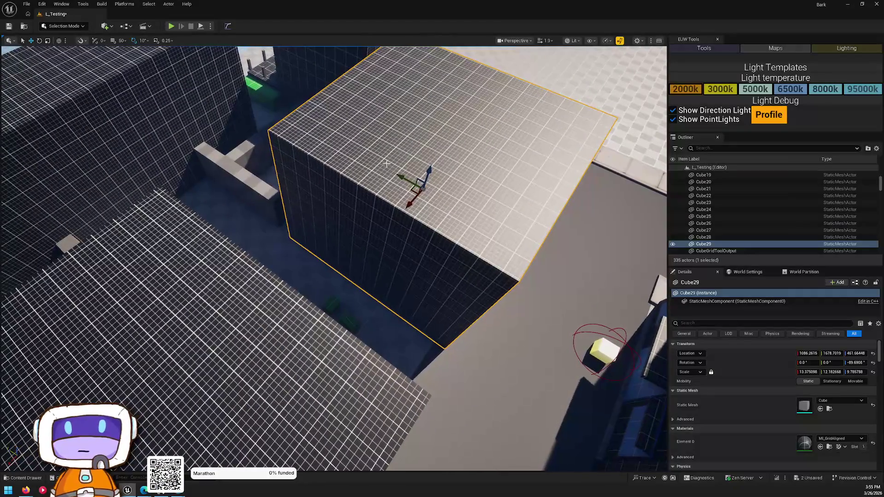
pyautogui.moveTo(407, 178)
pyautogui.mouseDown()
pyautogui.moveTo(390, 171)
pyautogui.moveTo(416, 187)
pyautogui.moveTo(424, 181)
pyautogui.mouseUp()
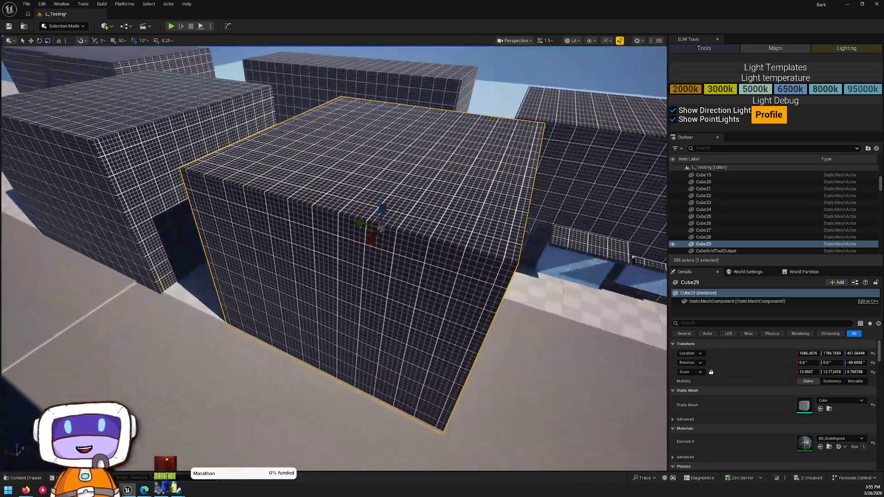
pyautogui.moveTo(345, 217)
pyautogui.mouseDown()
pyautogui.moveTo(361, 223)
pyautogui.moveTo(355, 273)
pyautogui.moveTo(358, 220)
pyautogui.moveTo(357, 236)
pyautogui.moveTo(361, 230)
pyautogui.mouseUp()
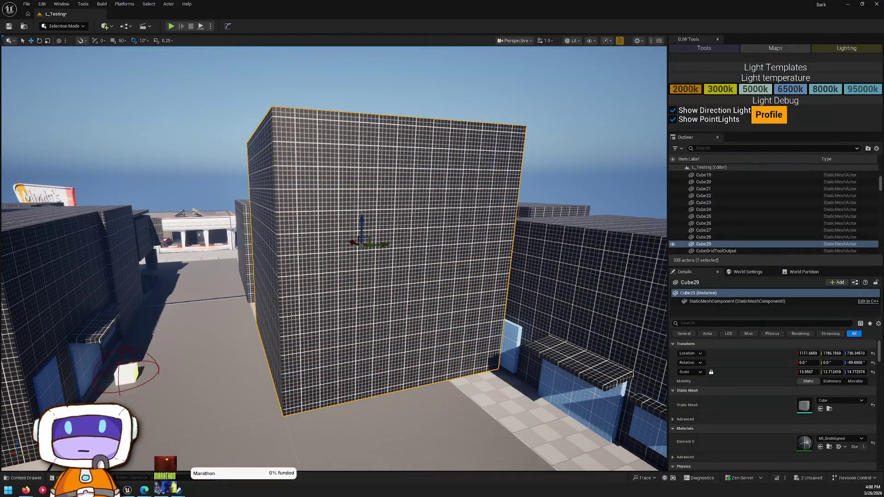
# Set building Cube12's Element 0 material to MI_GridAligned_Gray.
pyautogui.moveTo(559, 256)
pyautogui.mouseDown()
pyautogui.moveTo(550, 295)
pyautogui.moveTo(529, 260)
pyautogui.moveTo(442, 267)
pyautogui.mouseUp()
pyautogui.click(441, 267)
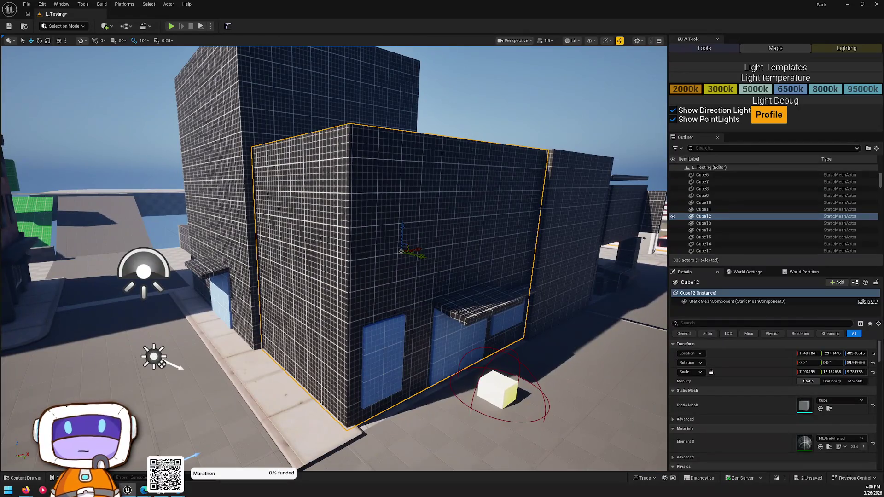
pyautogui.click(842, 438)
pyautogui.click(832, 370)
pyautogui.moveTo(507, 295)
pyautogui.mouseDown()
pyautogui.moveTo(508, 320)
pyautogui.moveTo(437, 324)
pyautogui.mouseUp()
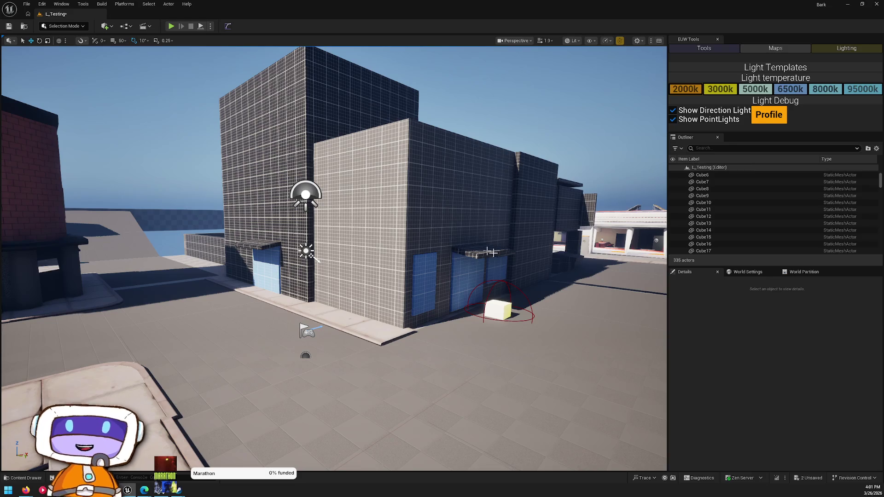
# Lengthen the awning ModularWallHalf18 along the wall by scaling it in Y.
pyautogui.click(474, 249)
pyautogui.press('f')
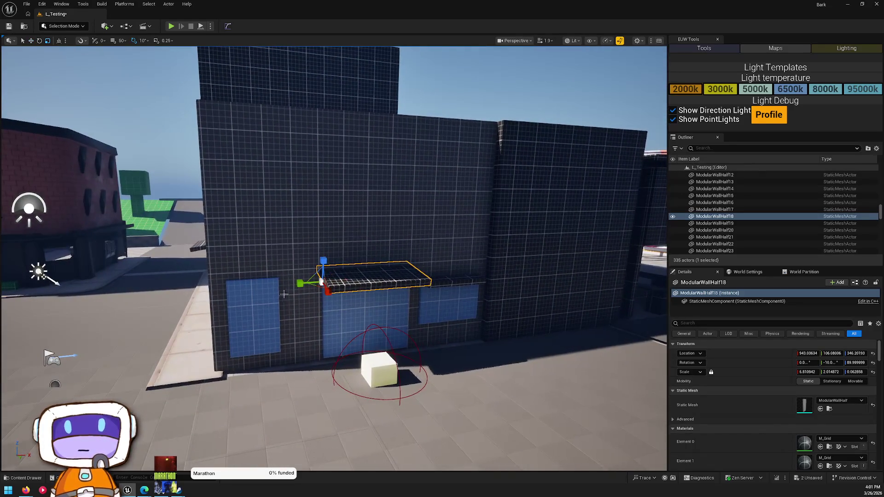
pyautogui.moveTo(304, 281)
pyautogui.mouseDown()
pyautogui.moveTo(194, 290)
pyautogui.moveTo(202, 290)
pyautogui.mouseUp()
pyautogui.press('r')
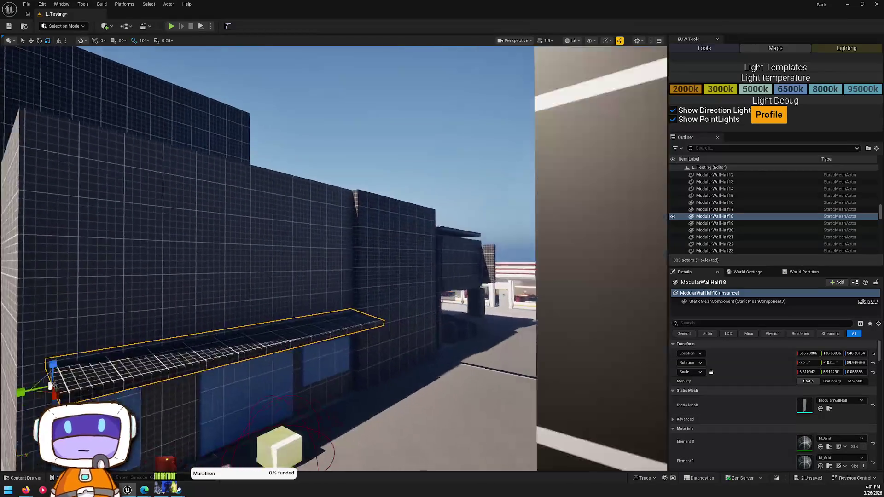
pyautogui.press('w')
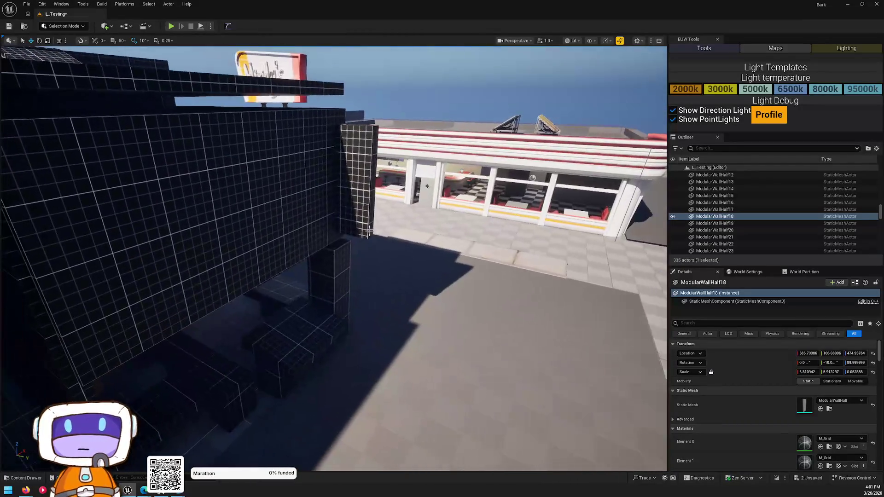
# Copy wall strips ModularWallHalf20, 21 and 22 into the facade gap and stretch ModularWallHalf26 taller.
pyautogui.click(436, 378)
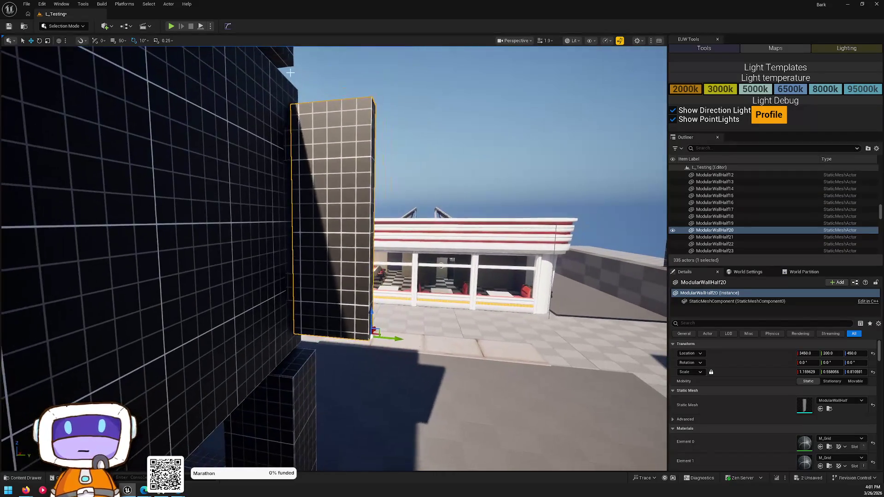
pyautogui.keyDown('ctrl'); pyautogui.click(285, 151); pyautogui.keyUp('ctrl')
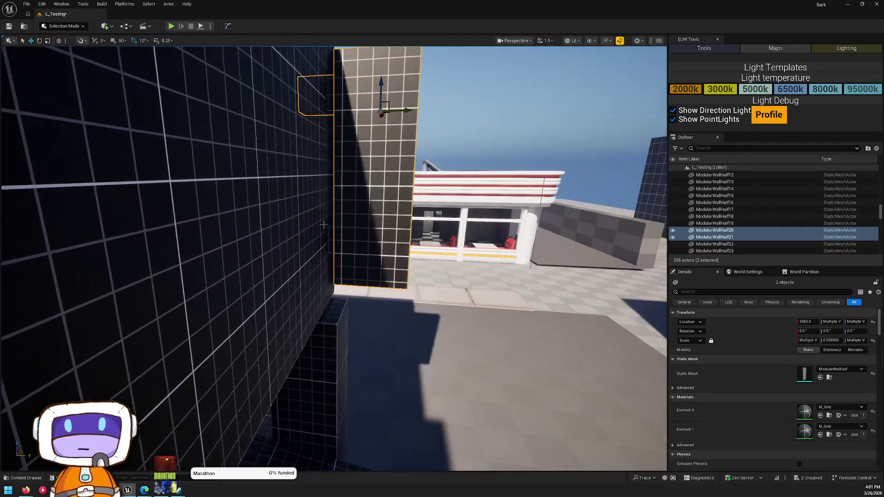
pyautogui.keyDown('ctrl'); pyautogui.click(328, 237); pyautogui.keyUp('ctrl')
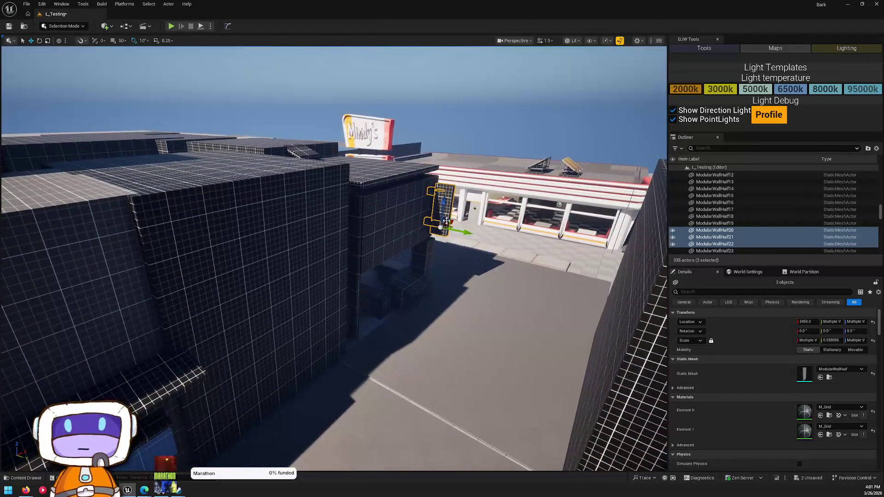
pyautogui.hotkey('ctrl', 'v')
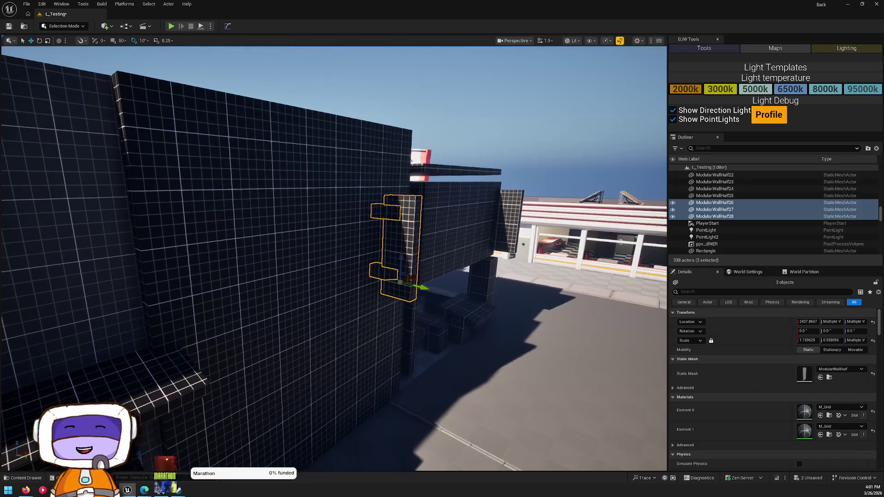
pyautogui.click(420, 277)
pyautogui.moveTo(419, 273); pyautogui.dragTo(419, 230)
pyautogui.press('w')
pyautogui.moveTo(426, 313)
pyautogui.mouseDown()
pyautogui.moveTo(413, 289)
pyautogui.moveTo(460, 336)
pyautogui.moveTo(451, 326)
pyautogui.moveTo(456, 311)
pyautogui.moveTo(486, 312)
pyautogui.mouseUp()
pyautogui.press('Escape')
# Alt-drag a copy of ModularWallHalf26, rotate it 90°, and size it above the awning.
pyautogui.click(529, 207)
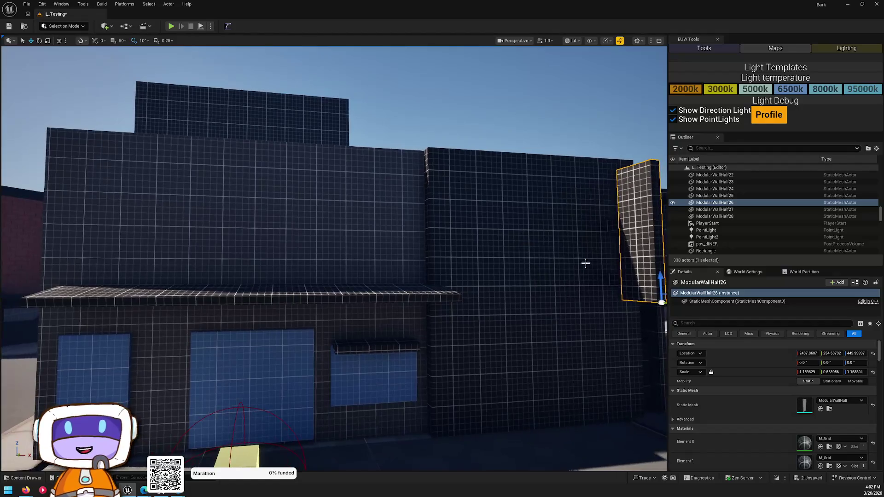
pyautogui.moveTo(616, 306)
pyautogui.mouseDown()
pyautogui.moveTo(128, 246)
pyautogui.moveTo(142, 224)
pyautogui.mouseUp()
pyautogui.press('e')
pyautogui.moveTo(149, 311); pyautogui.dragTo(122, 313)
pyautogui.moveTo(267, 371)
pyautogui.mouseDown()
pyautogui.moveTo(303, 323)
pyautogui.moveTo(331, 317)
pyautogui.mouseUp()
pyautogui.press('w')
pyautogui.moveTo(467, 289)
pyautogui.mouseDown()
pyautogui.moveTo(325, 82)
pyautogui.moveTo(365, 122)
pyautogui.moveTo(360, 135)
pyautogui.moveTo(364, 56)
pyautogui.moveTo(410, 82)
pyautogui.mouseUp()
pyautogui.press('r')
pyautogui.press('w')
pyautogui.scroll(-3, 410, 82)
pyautogui.scroll(5, 415, 185)
pyautogui.click(430, 299)
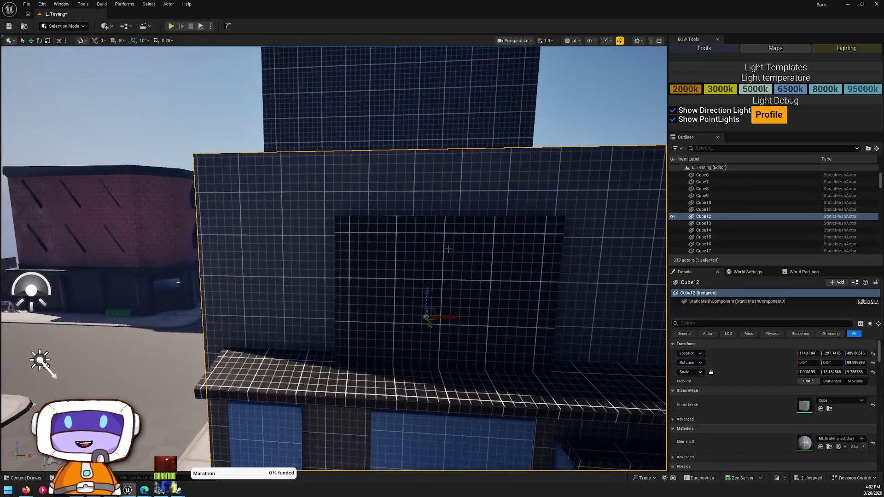
pyautogui.click(432, 297)
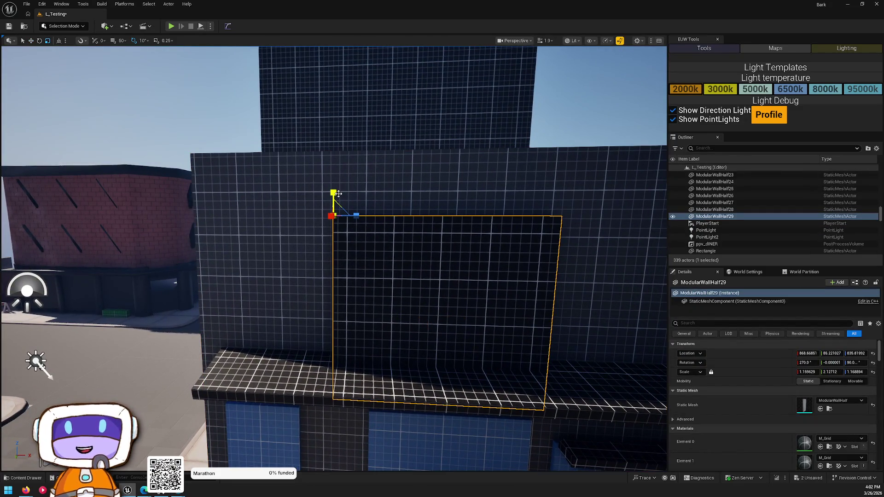
pyautogui.moveTo(333, 192)
pyautogui.mouseDown()
pyautogui.moveTo(333, 212)
pyautogui.moveTo(340, 157)
pyautogui.mouseUp()
pyautogui.press('w')
pyautogui.hotkey('ctrl', 'z')
pyautogui.hotkey('ctrl', 'z')
pyautogui.hotkey('ctrl', 'z')
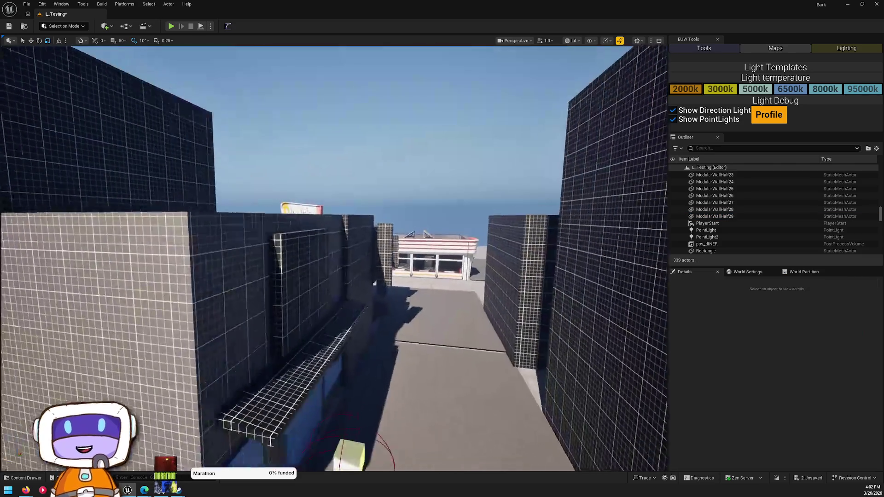
pyautogui.moveTo(309, 189); pyautogui.dragTo(308, 190)
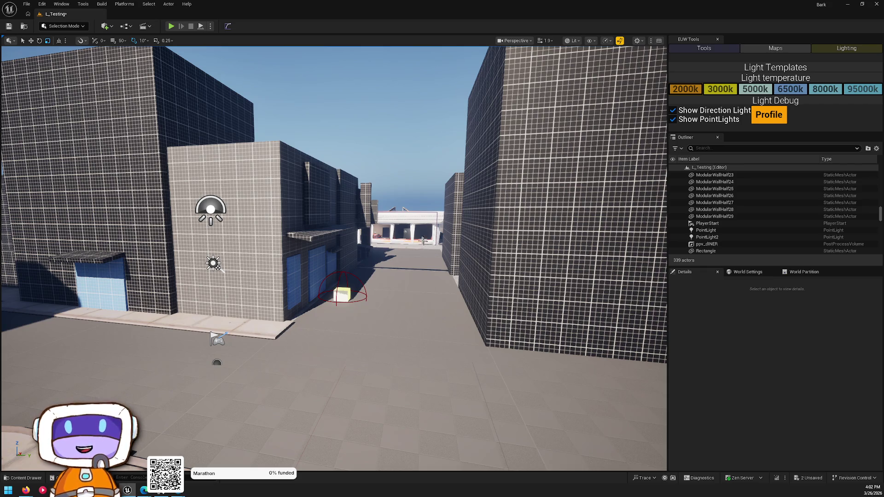
pyautogui.moveTo(411, 246)
pyautogui.mouseDown()
pyautogui.moveTo(393, 228)
pyautogui.moveTo(412, 246)
pyautogui.mouseUp()
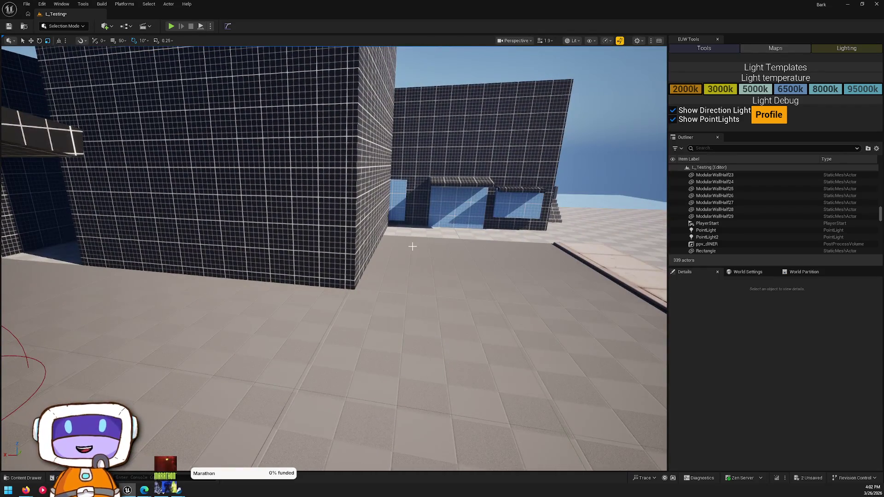